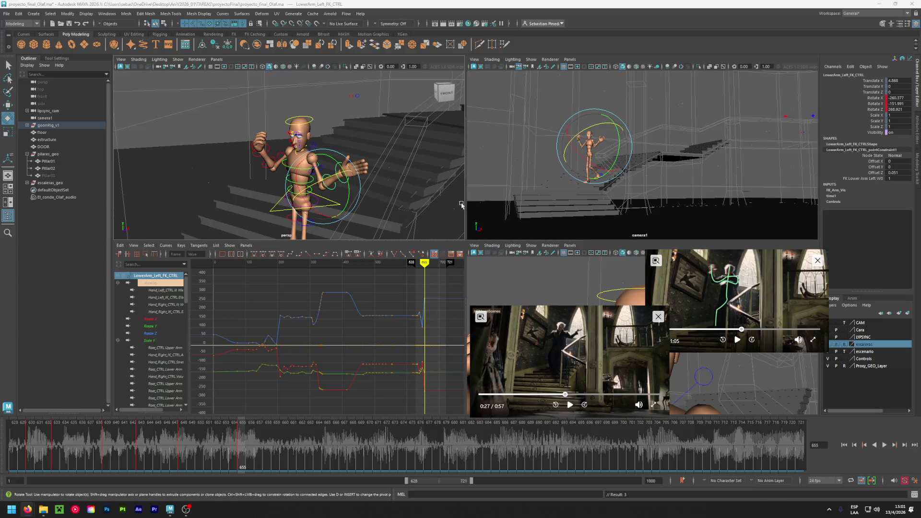
Orbit to face the mannequin, then play and pause the reference clip
left_click_drag(364, 158, 321, 163, "alt")
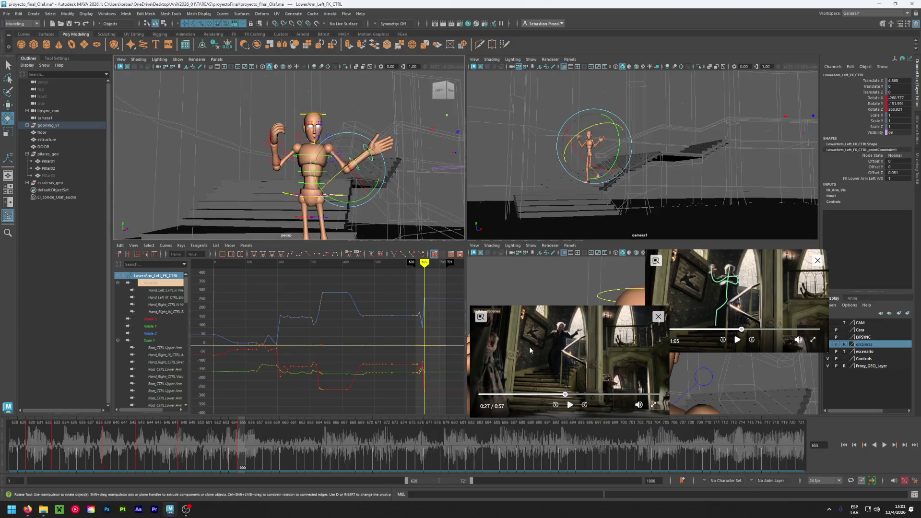
left_click(564, 396)
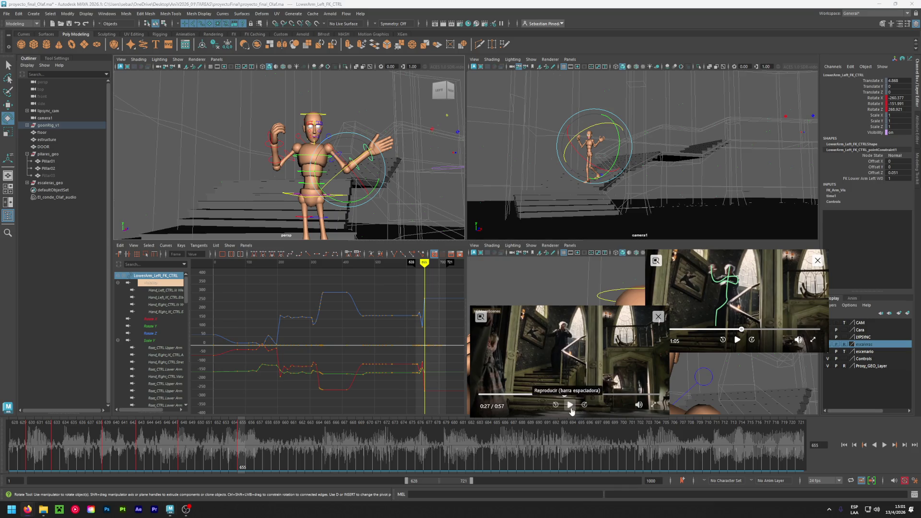
left_click(570, 407)
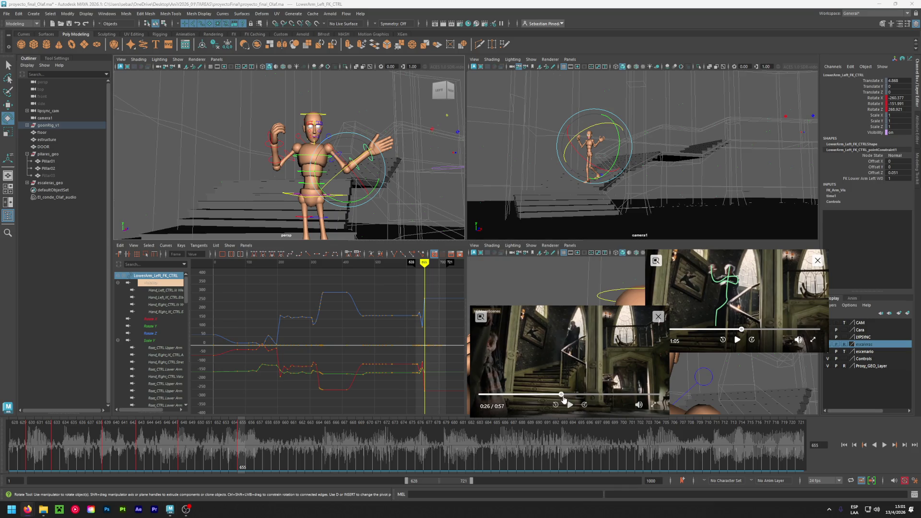
left_click(570, 405)
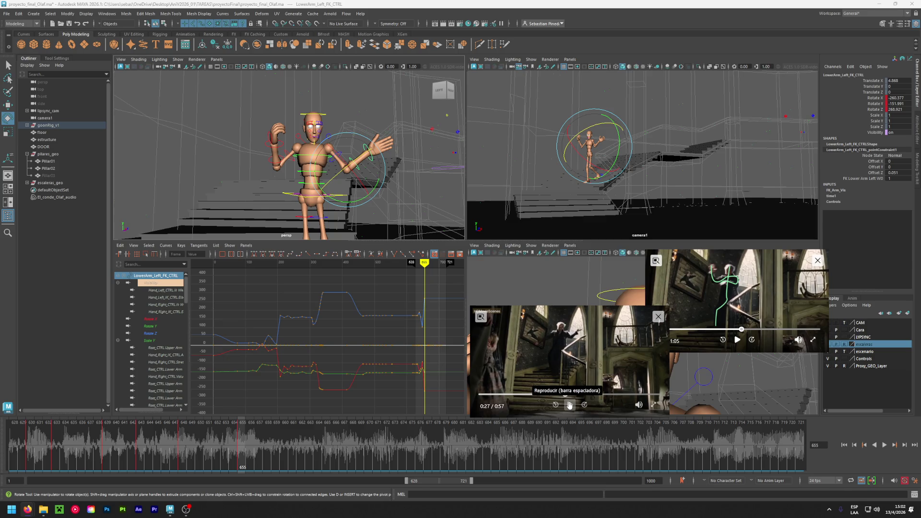
Rotate the right forearm down and the right upper arm so the fist sits out to the side
left_click(282, 162)
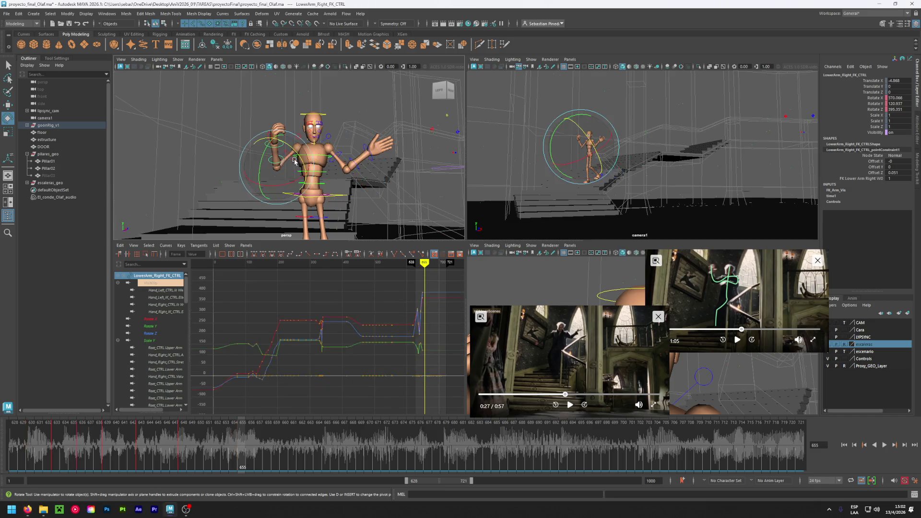
mouse_move(269, 153)
left_mouse_down()
mouse_move(301, 190)
mouse_move(287, 185)
left_mouse_up()
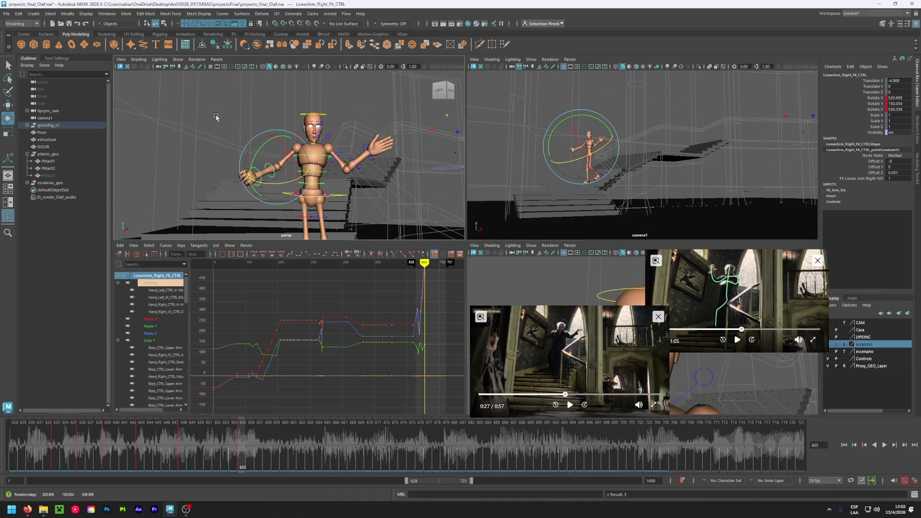
left_click(287, 185)
left_click(289, 158)
left_click_drag(298, 171, 304, 180)
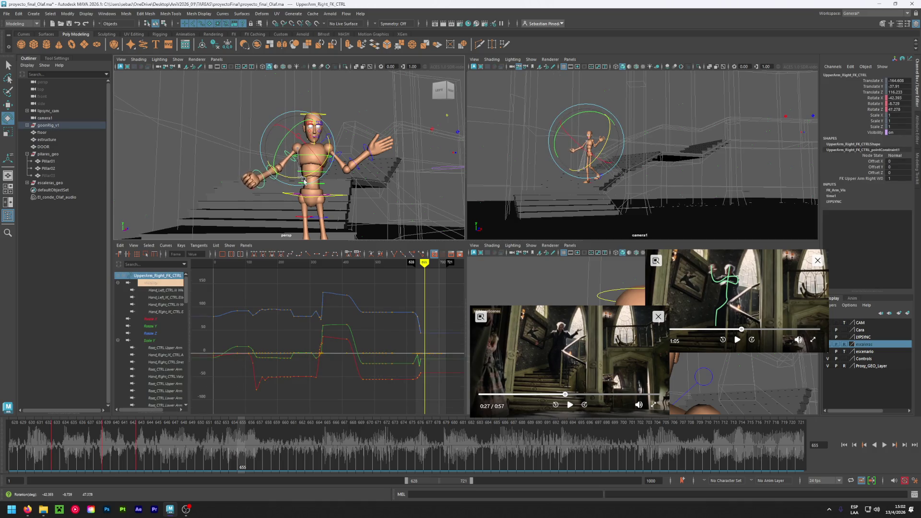
left_click(237, 443)
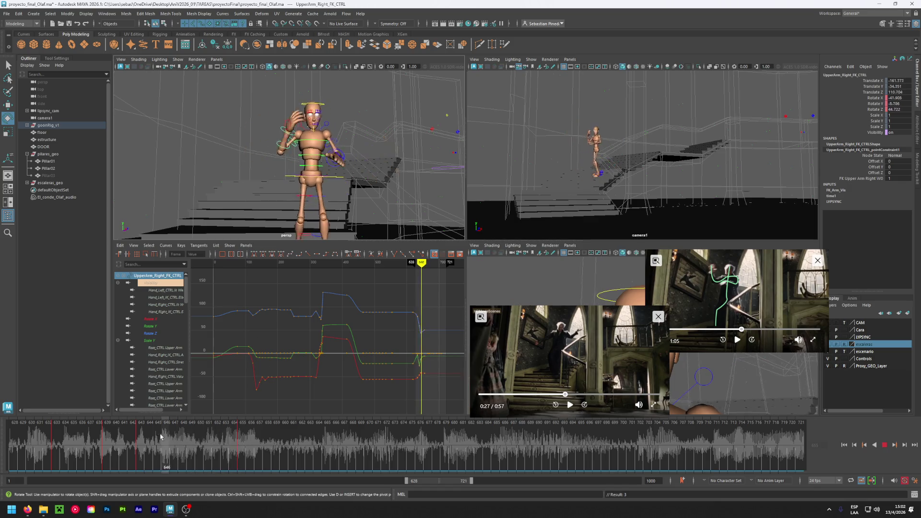
Compare the new arm pose with the reference, stopping playback at frame 666
left_click_drag(223, 410, 280, 412)
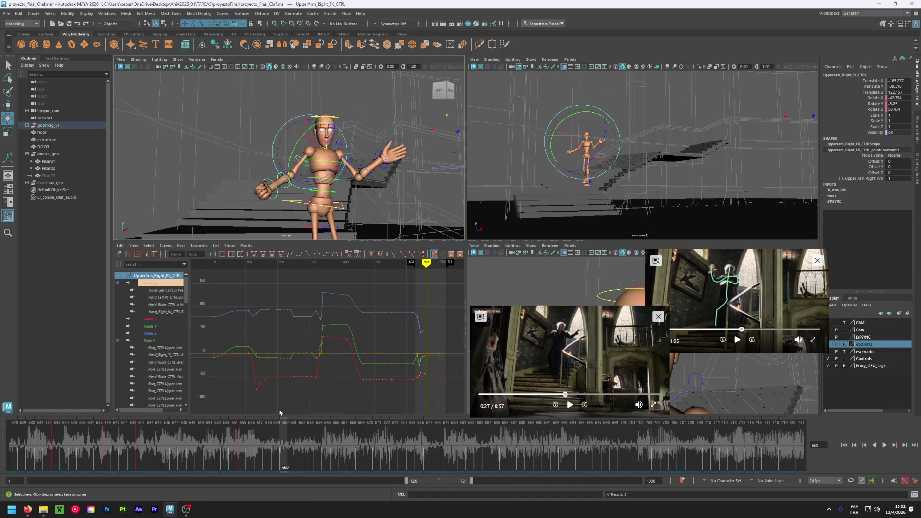
left_click(569, 405)
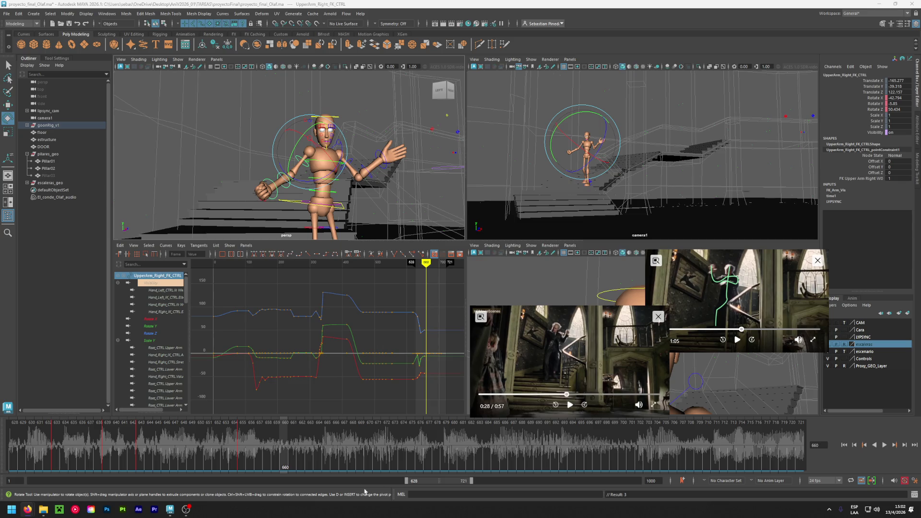
key("alt+v")
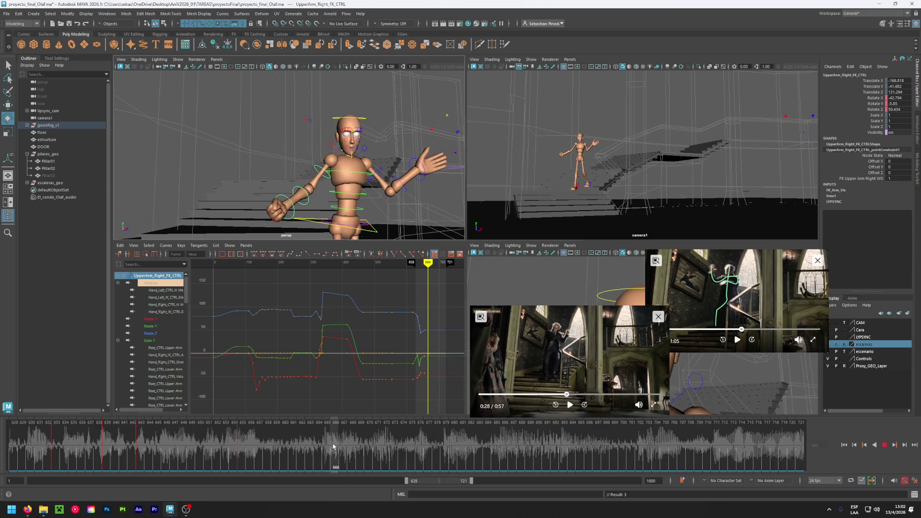
left_click(333, 446)
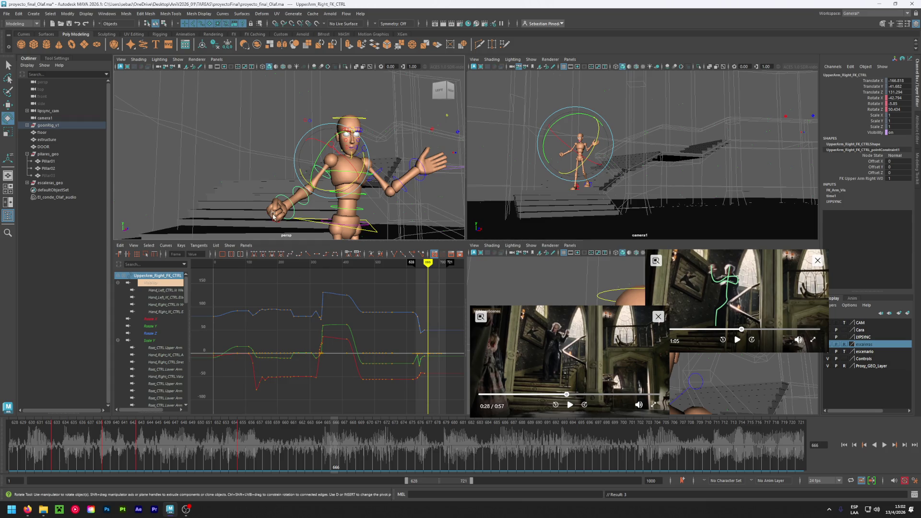
left_click_drag(226, 188, 207, 167, "alt")
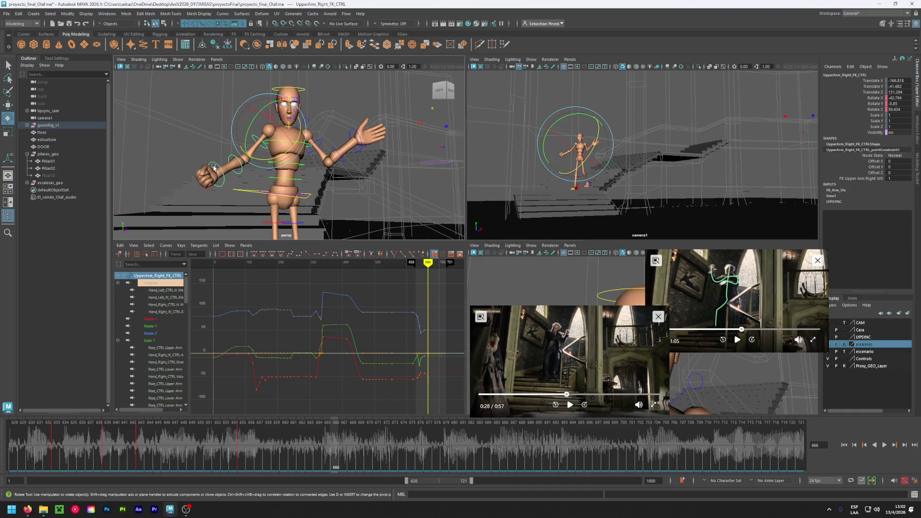
left_click(190, 125)
left_click_drag(231, 151, 248, 165, "alt")
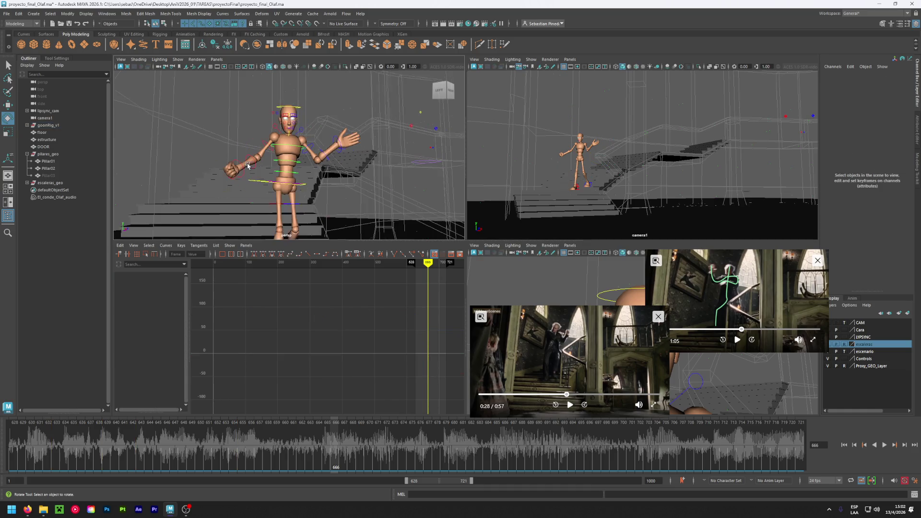
Delete the right hand control's keys in frames 661–714
left_click_drag(194, 202, 236, 188, "alt")
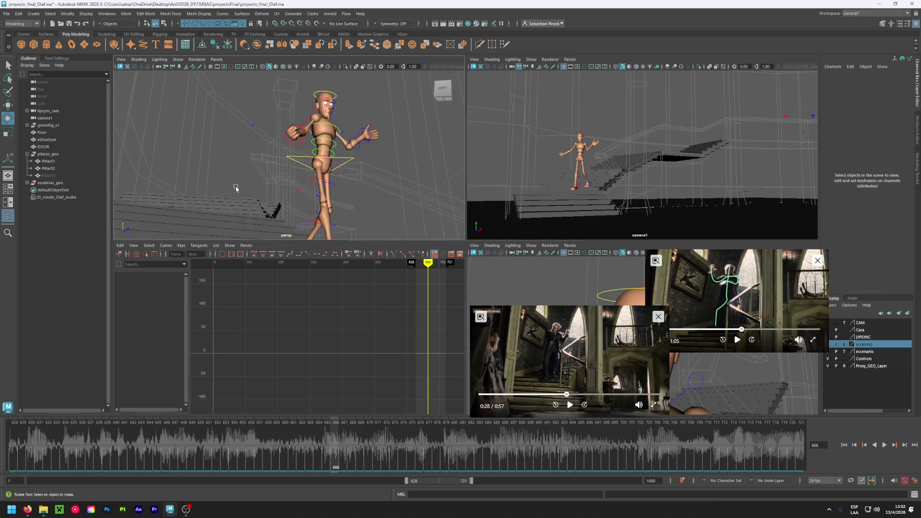
left_click(292, 140)
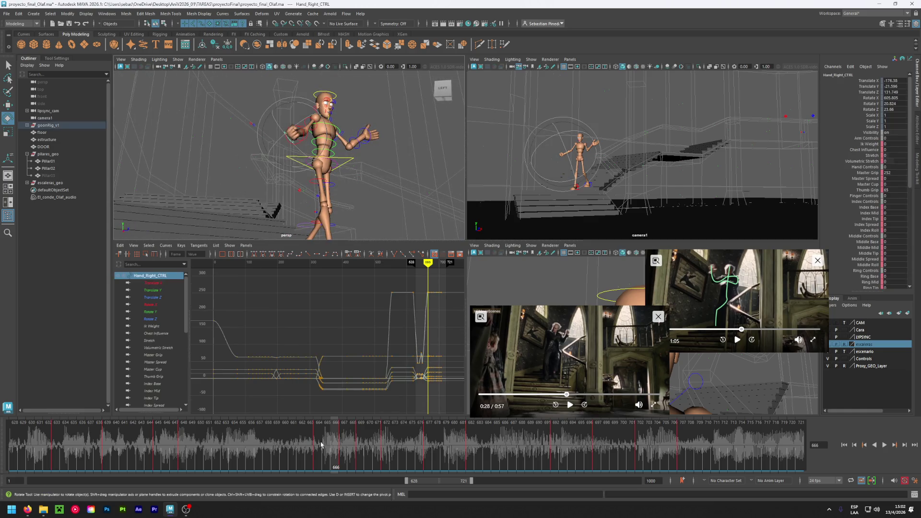
mouse_move(312, 458)
left_mouse_down()
mouse_move(215, 465)
mouse_move(294, 449)
mouse_move(744, 451)
left_mouse_up()
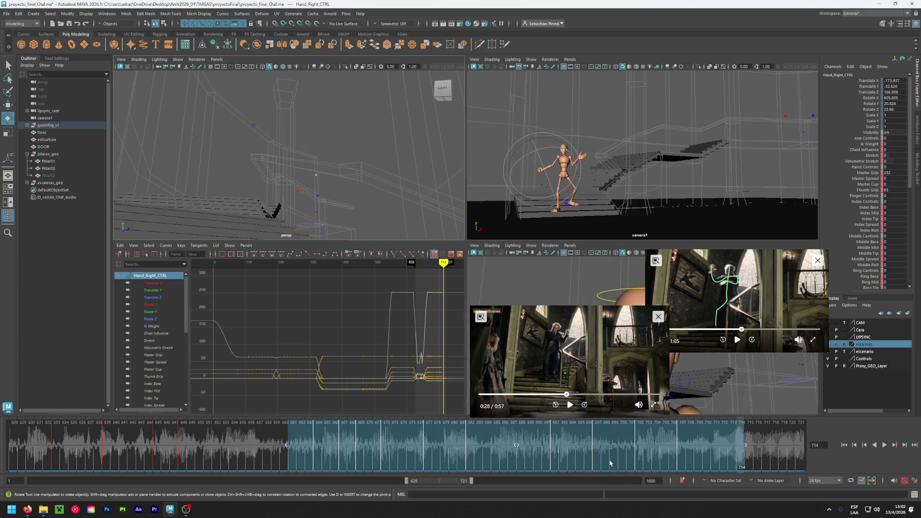
right_click(504, 456)
left_click(527, 346)
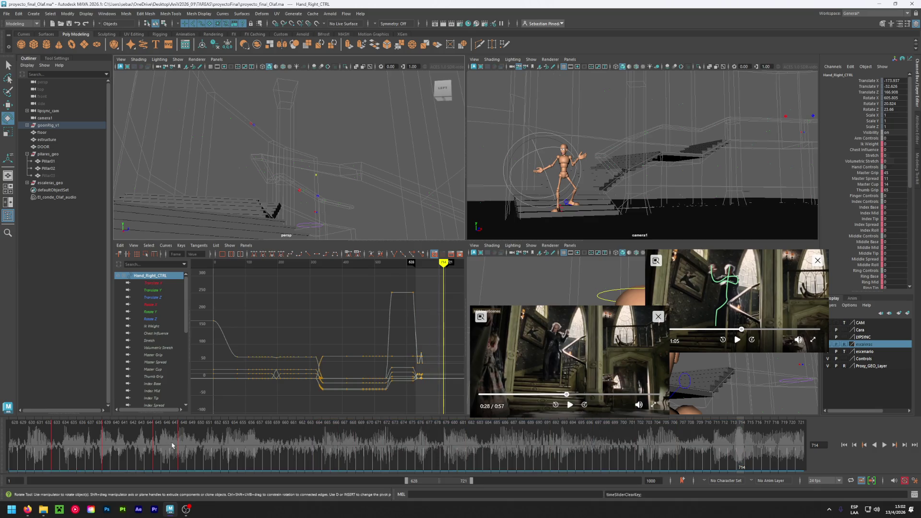
Check the result from frontal and overhead angles, playing the animation from frame 653
mouse_move(171, 445)
left_mouse_down()
mouse_move(347, 458)
mouse_move(247, 464)
mouse_move(327, 464)
left_mouse_up()
mouse_move(345, 187)
left_mouse_down("alt")
mouse_move(364, 196)
mouse_move(353, 205)
left_mouse_up("alt")
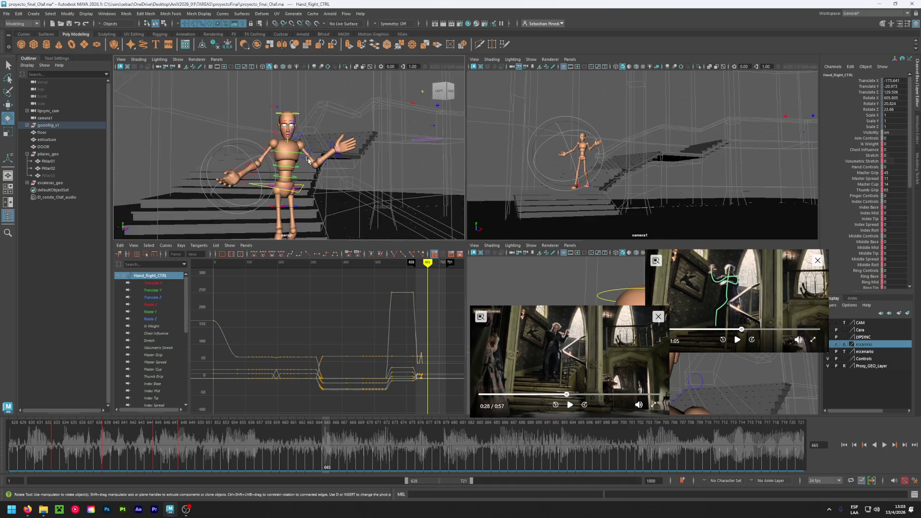
left_click_drag(308, 160, 307, 179, "alt")
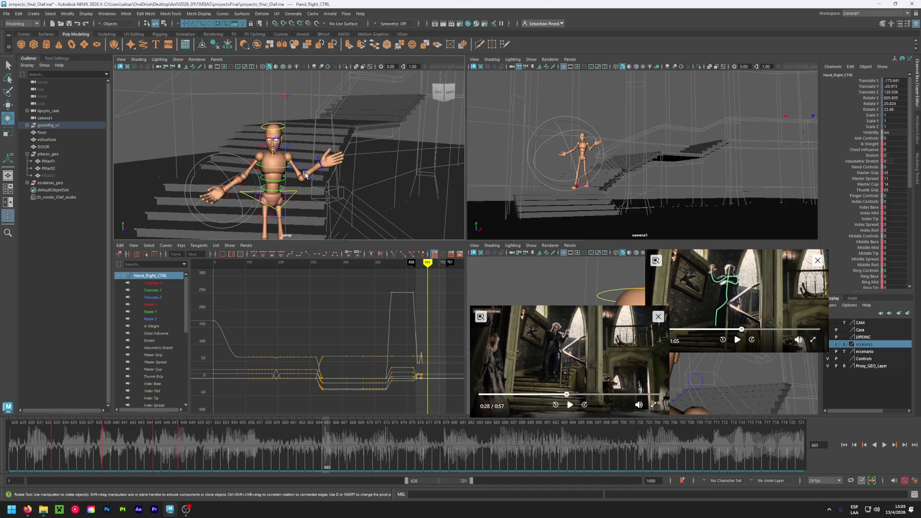
left_click(242, 439)
key("alt+v")
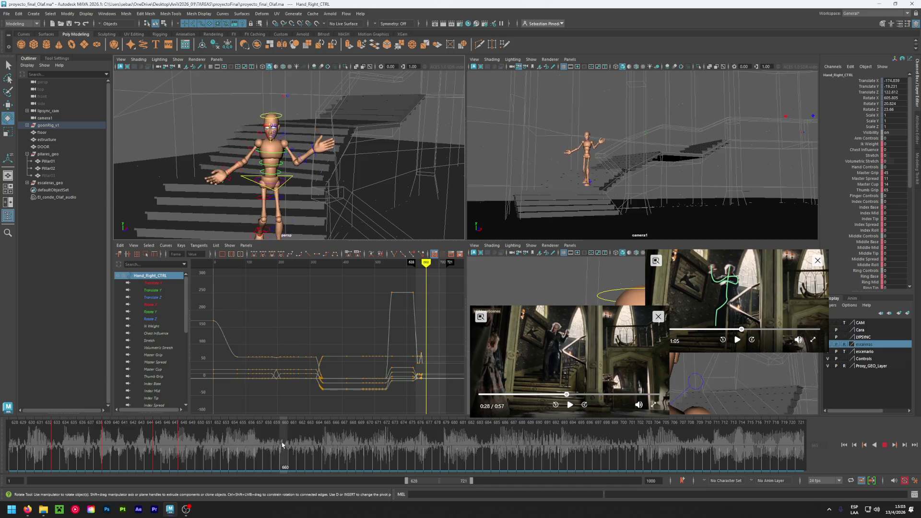
key("alt+v")
Compare frame 663 with the reference video paused at 0:28
left_click(570, 405)
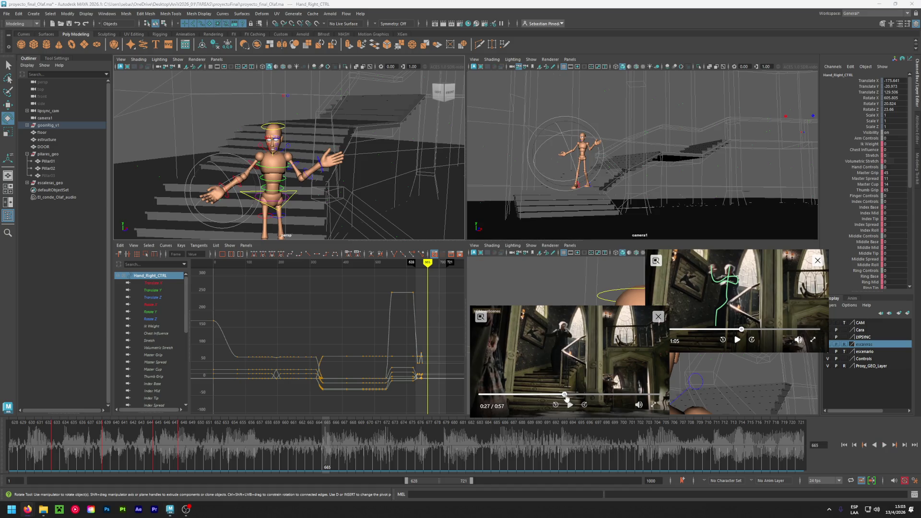
left_click(573, 406)
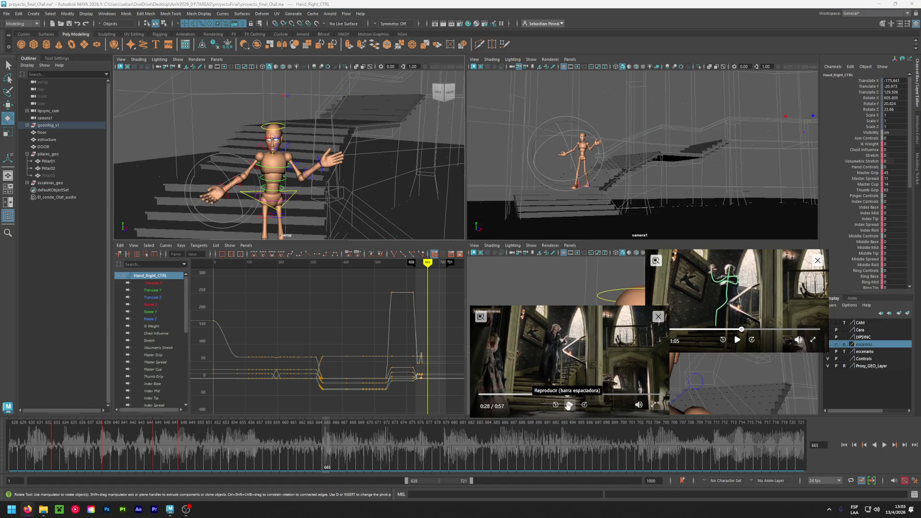
left_click_drag(566, 395, 566, 396)
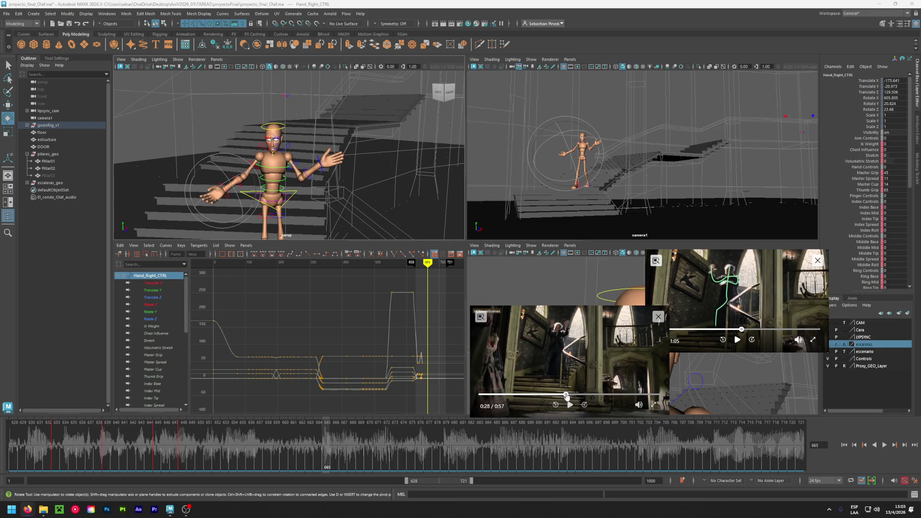
left_click(570, 404)
left_click(570, 405)
left_click(570, 404)
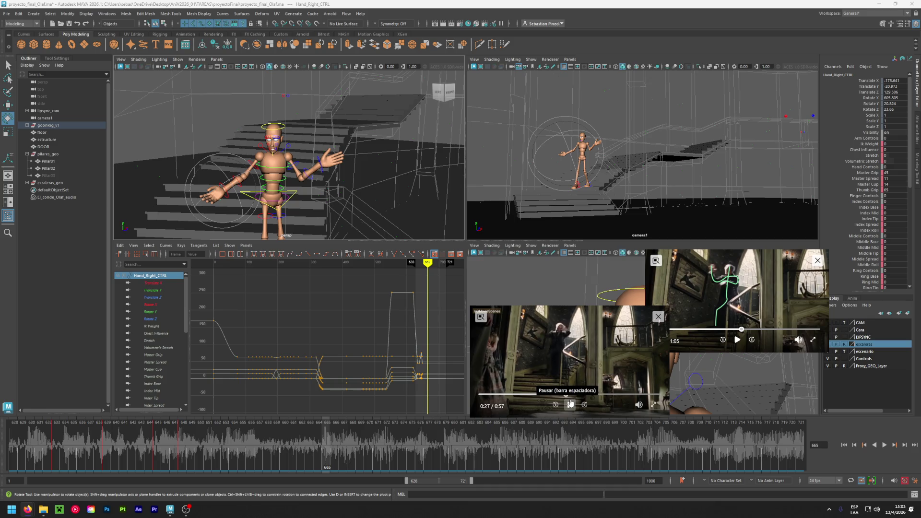
left_click(570, 405)
mouse_move(326, 449)
left_mouse_down()
mouse_move(293, 449)
mouse_move(307, 449)
left_mouse_up()
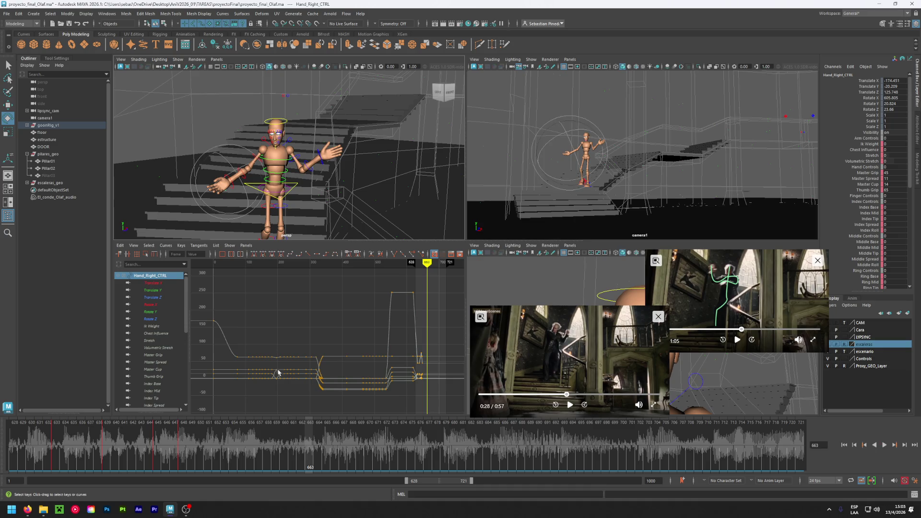
left_click(569, 405)
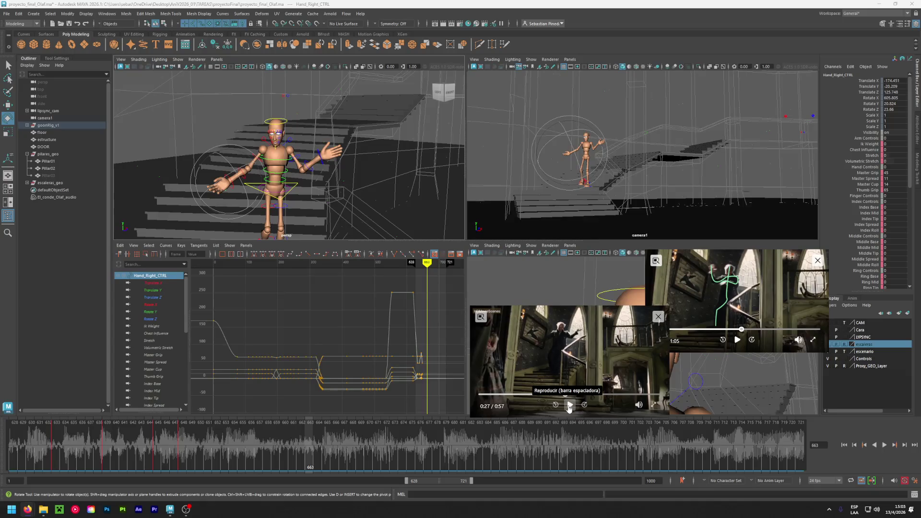
left_click(569, 405)
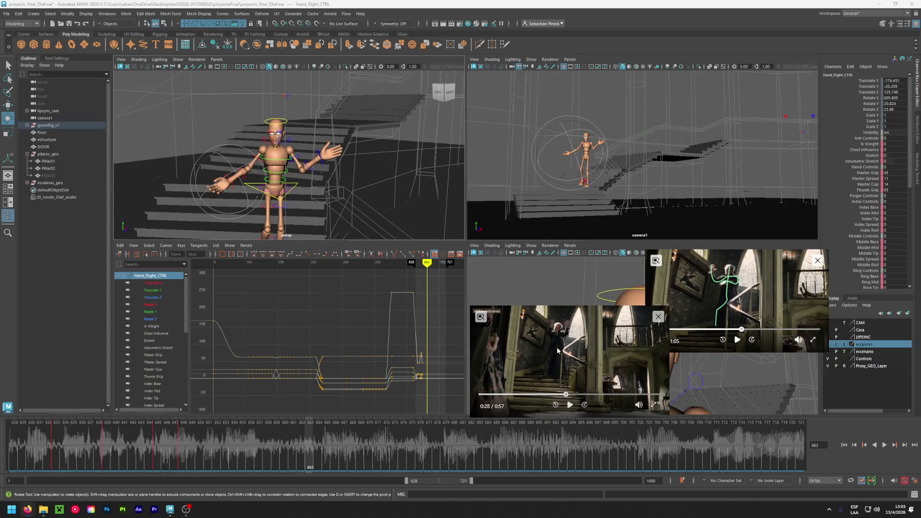
left_click(174, 135)
Rotate the right forearm and upper arm to raise the right hand
left_click(244, 179)
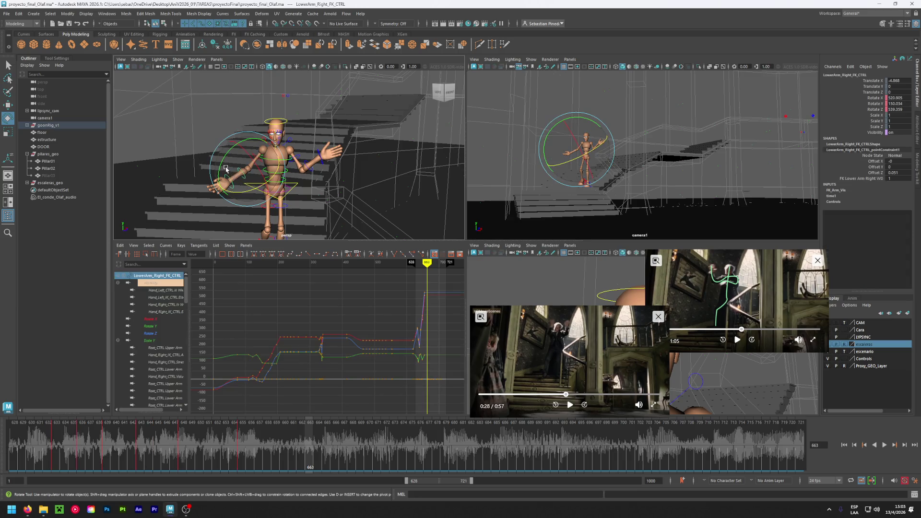
left_click_drag(226, 169, 204, 115)
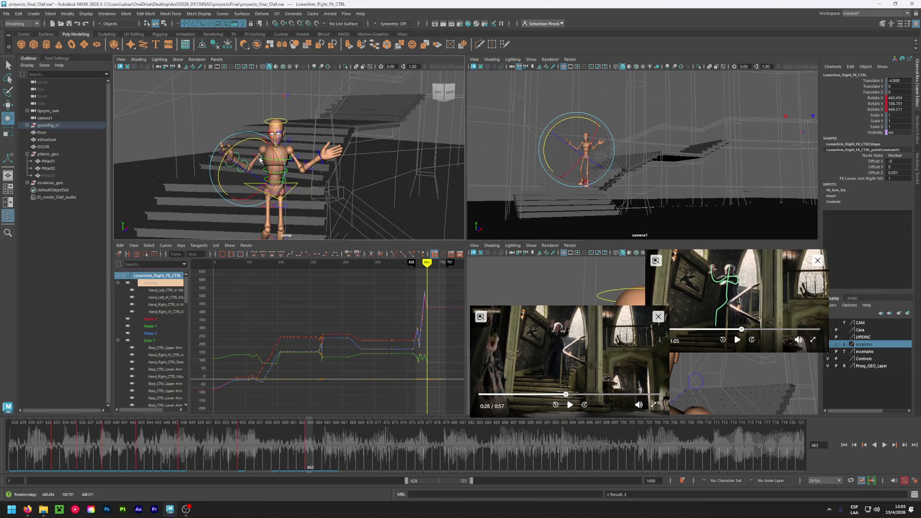
left_click(202, 113)
left_click(258, 163)
mouse_move(258, 163)
left_mouse_down()
mouse_move(255, 140)
mouse_move(275, 171)
mouse_move(257, 146)
left_mouse_up()
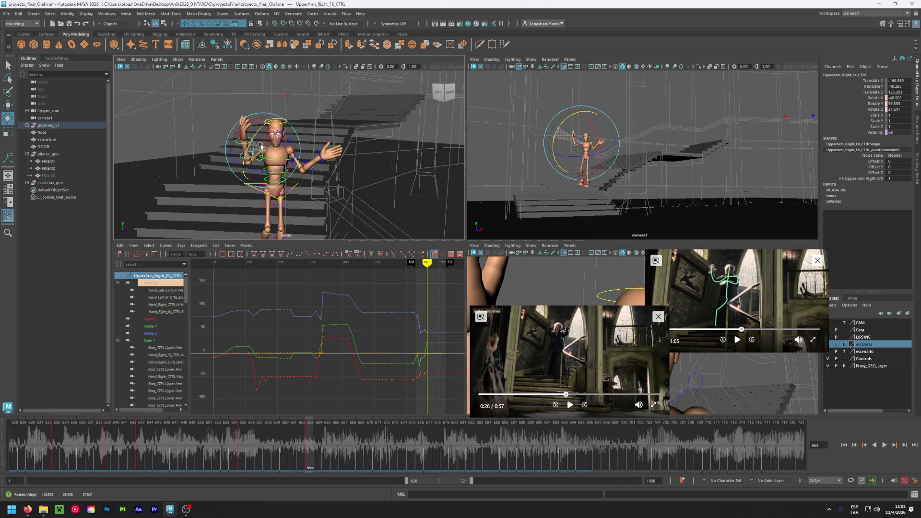
Rotate the left upper arm and forearm to raise the left hand
left_click(282, 166)
left_click(298, 157)
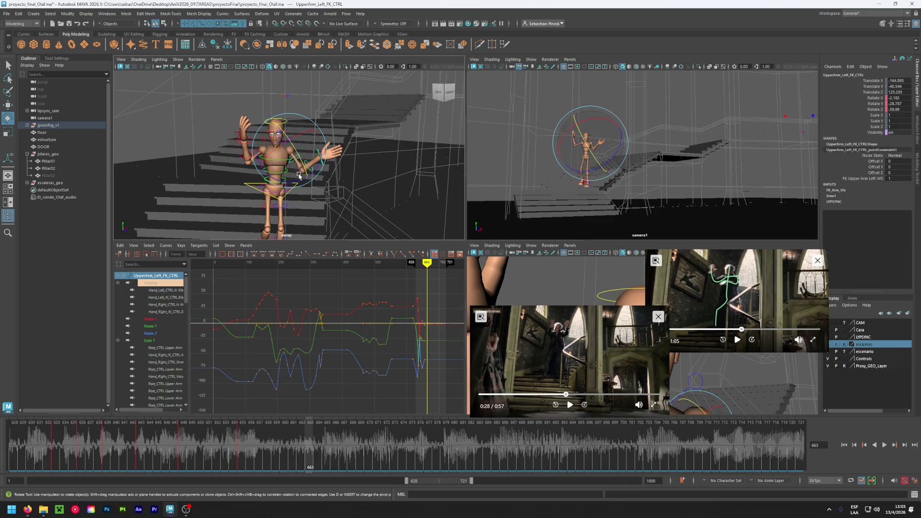
mouse_move(298, 157)
left_mouse_down()
mouse_move(269, 147)
mouse_move(318, 180)
left_mouse_up()
left_click(316, 172)
left_click(305, 165)
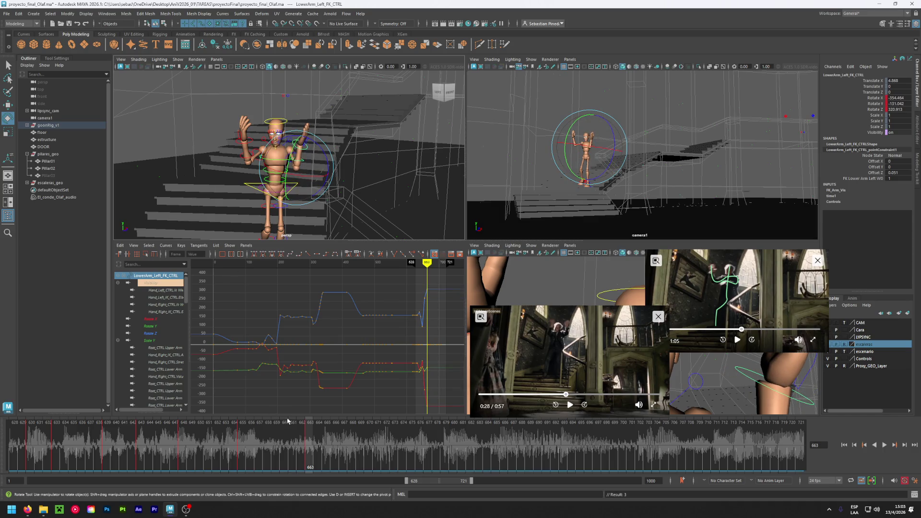
Play back and check frame 663 against the reference video
key("alt+v")
mouse_move(242, 426)
left_mouse_down()
mouse_move(342, 441)
mouse_move(275, 441)
mouse_move(328, 439)
left_mouse_up()
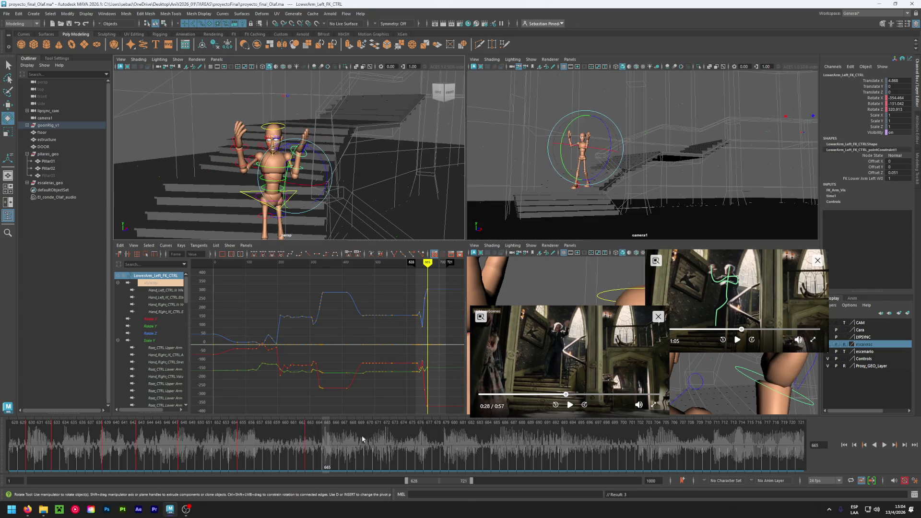
left_click(570, 405)
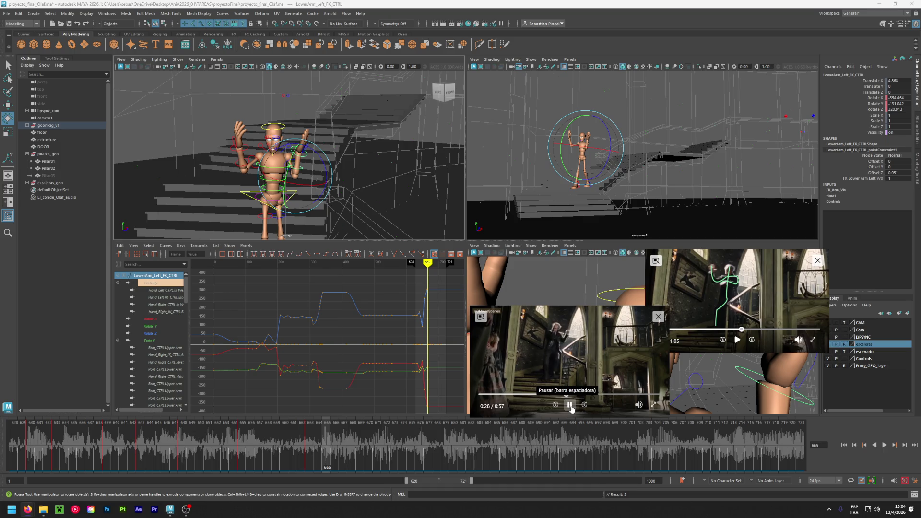
left_click(570, 405)
left_click(353, 445)
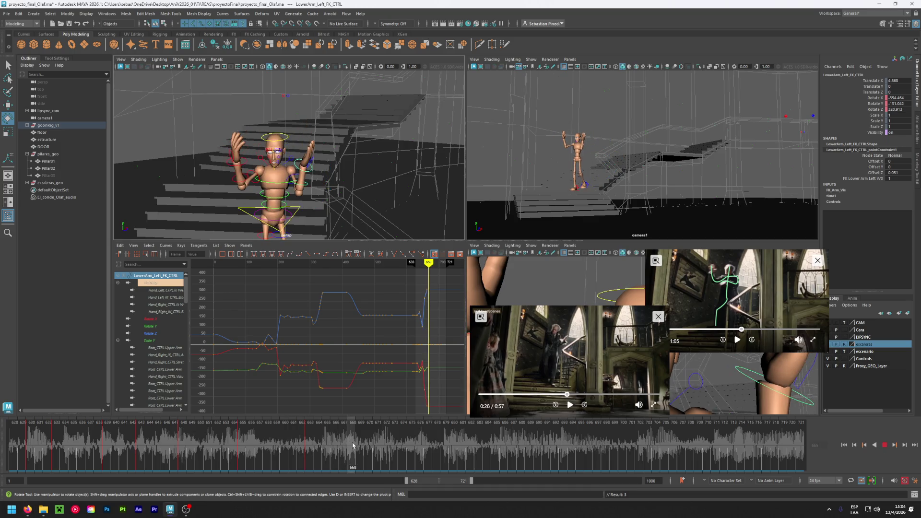
left_click(310, 446)
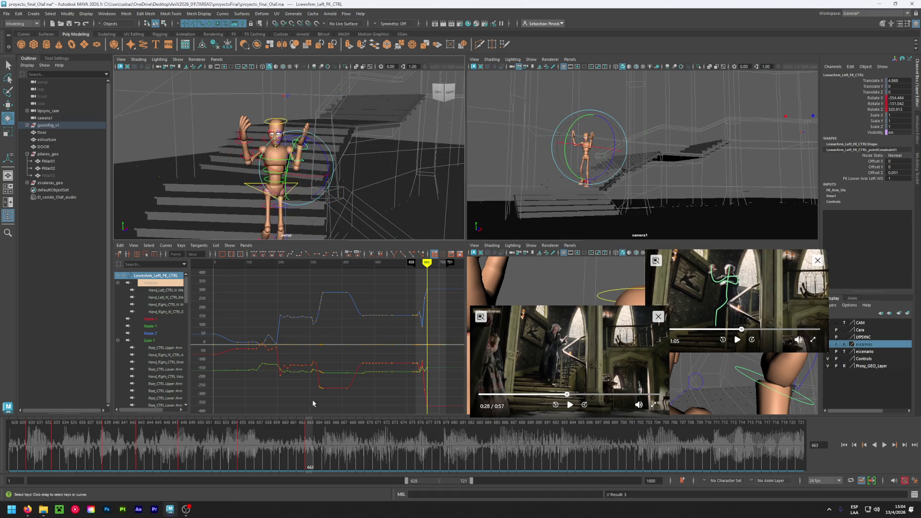
Rotate the left hand control into a new pose
left_click(204, 110)
left_click(299, 147)
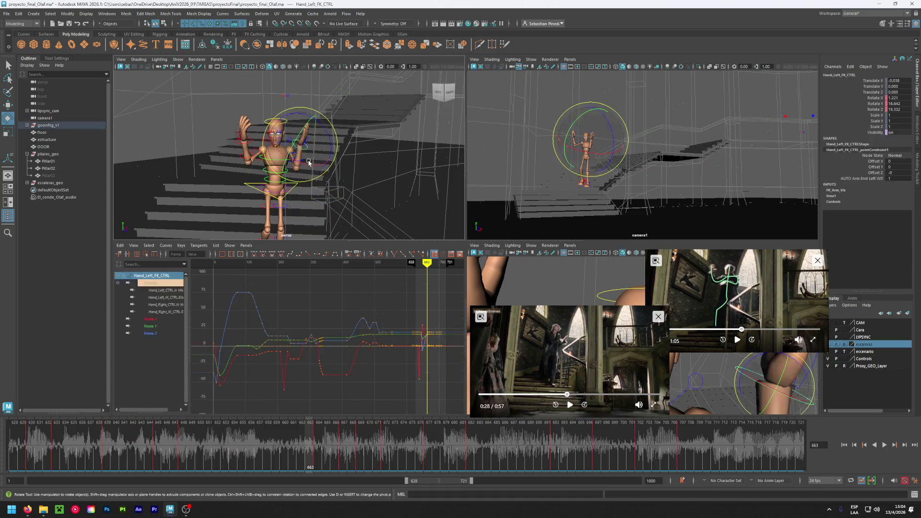
left_click_drag(292, 153, 284, 162)
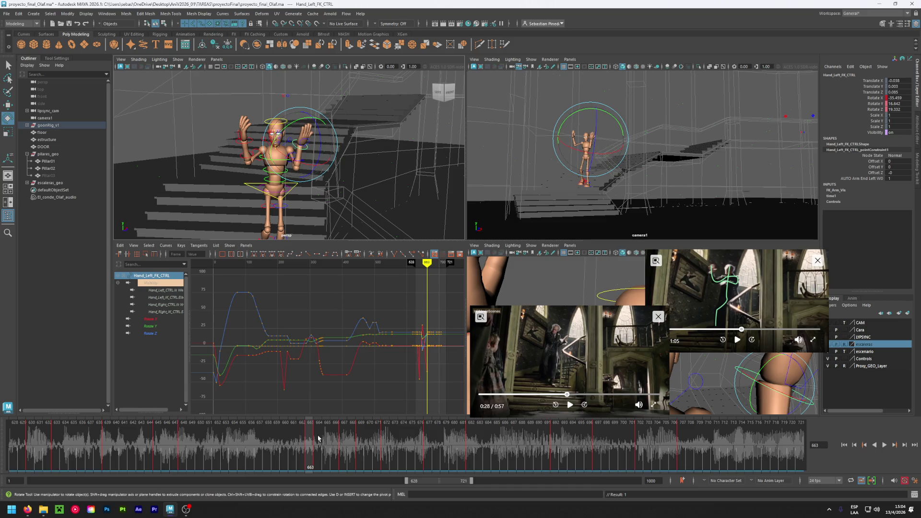
Delete the left hand's keys in frames 664–708
left_click(318, 438)
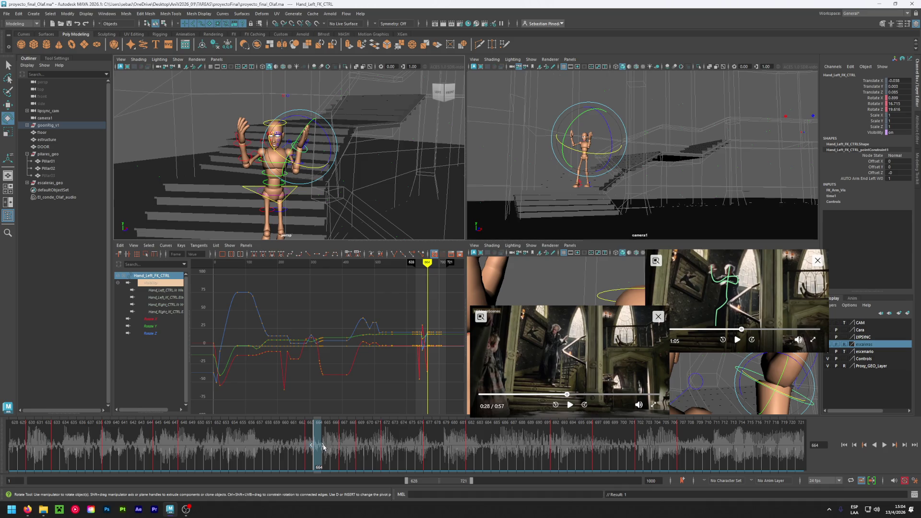
left_click_drag(323, 447, 690, 446, "shift")
right_click(520, 443)
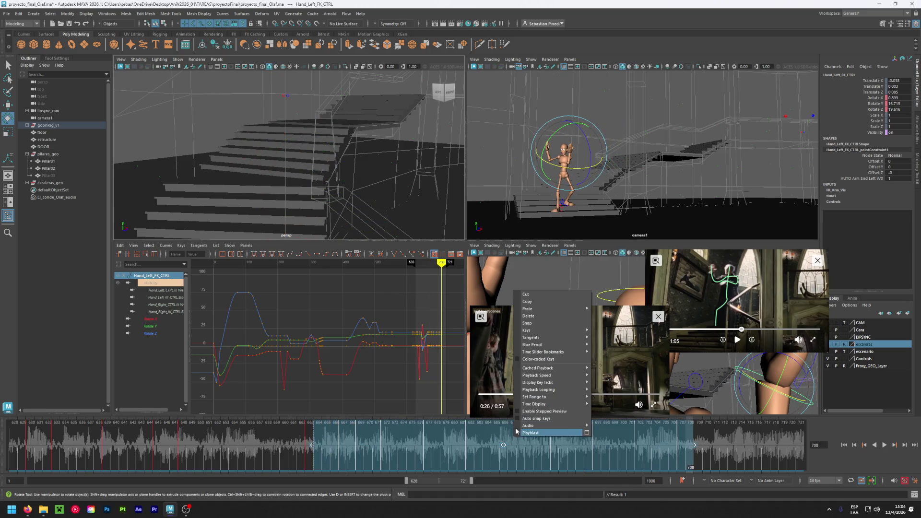
left_click(528, 316)
Scrub between frames 652 and 668 to review the motion, and save the scene
left_click(307, 441)
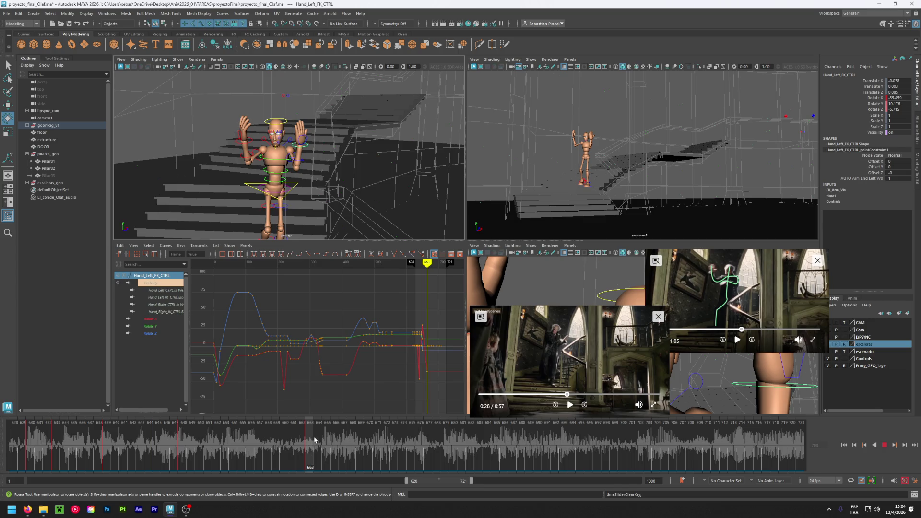
mouse_move(314, 439)
left_mouse_down()
mouse_move(182, 442)
mouse_move(306, 423)
left_mouse_up()
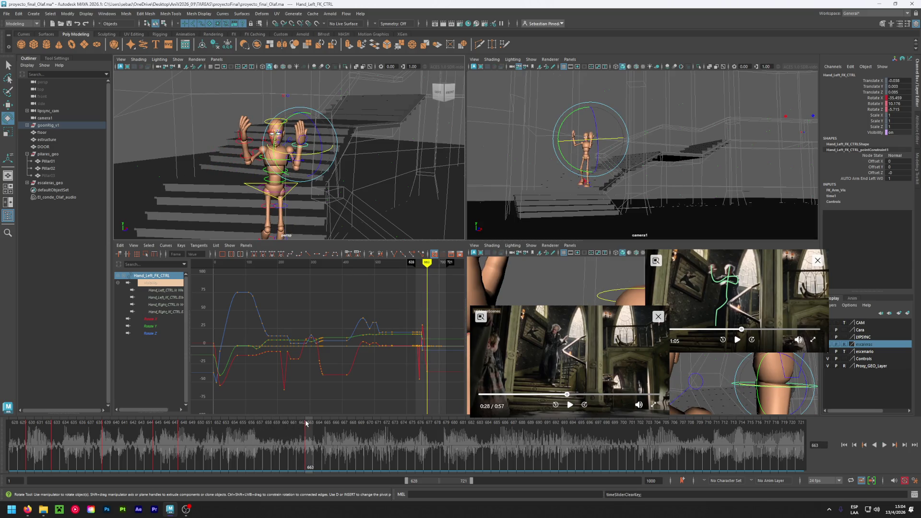
key("ctrl+s")
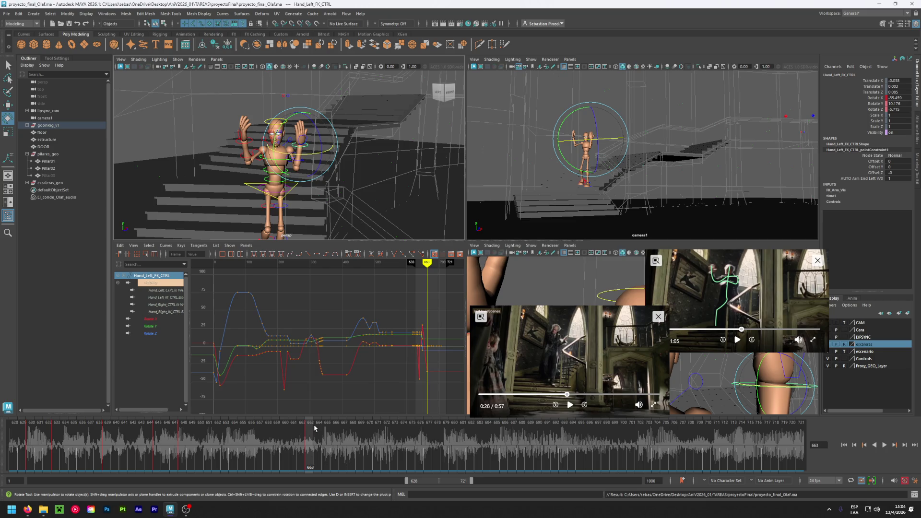
left_click_drag(315, 423, 348, 445)
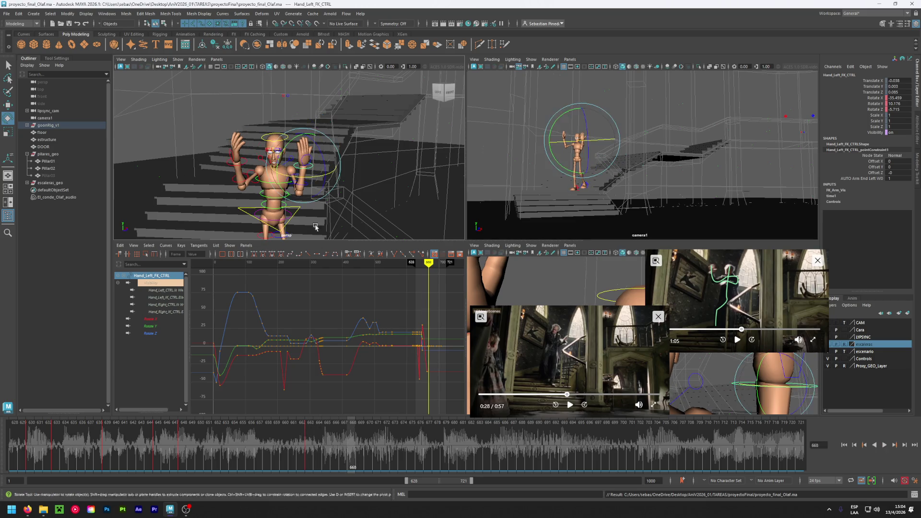
At frame 668, rotate the left forearm to lift the left hand higher, then view it from the front
left_click(214, 181)
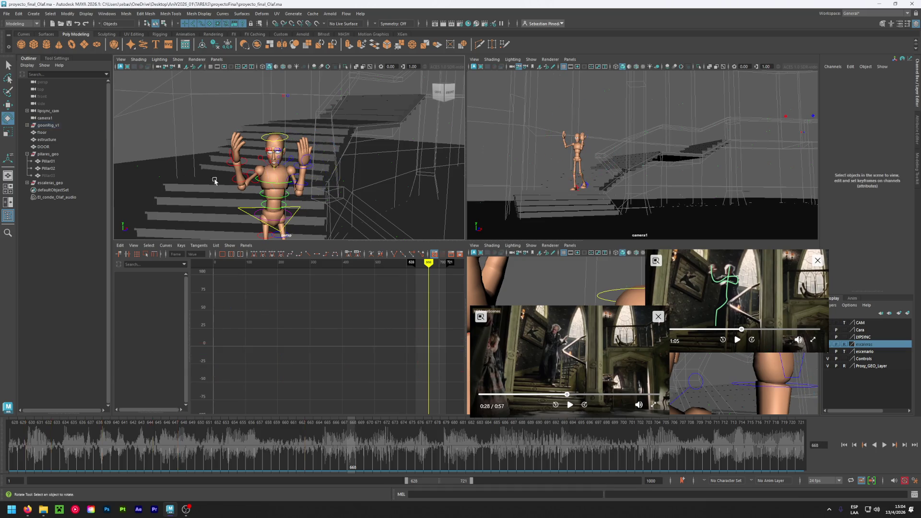
left_click(291, 177)
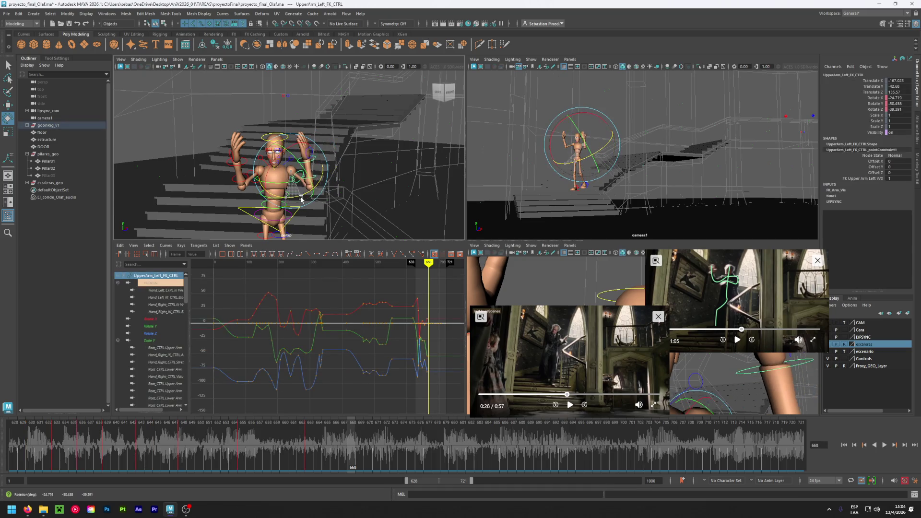
left_click(374, 185)
left_click(315, 178)
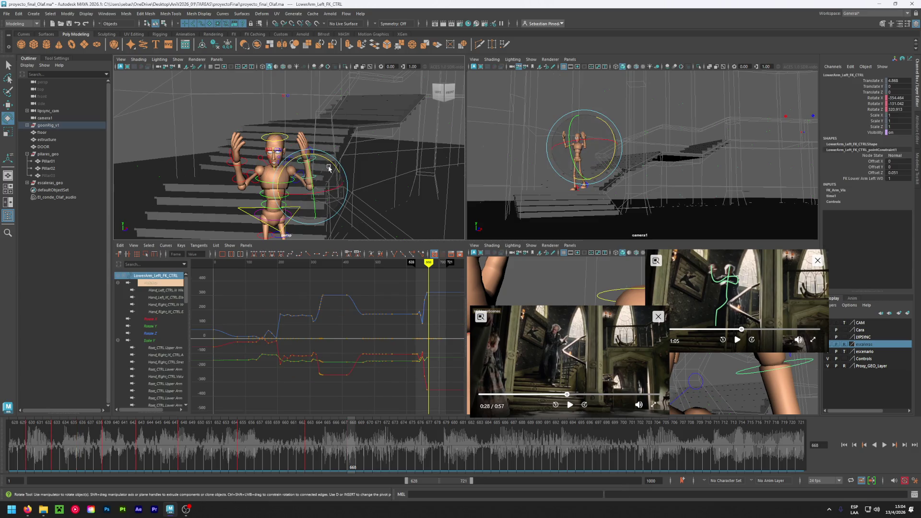
mouse_move(329, 168)
left_mouse_down()
mouse_move(335, 144)
mouse_move(338, 163)
left_mouse_up()
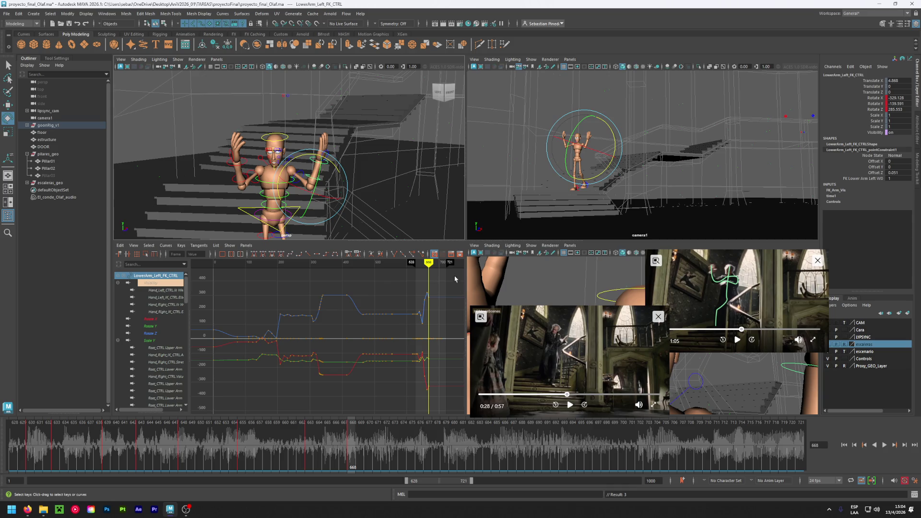
left_click(367, 149)
left_click(305, 173)
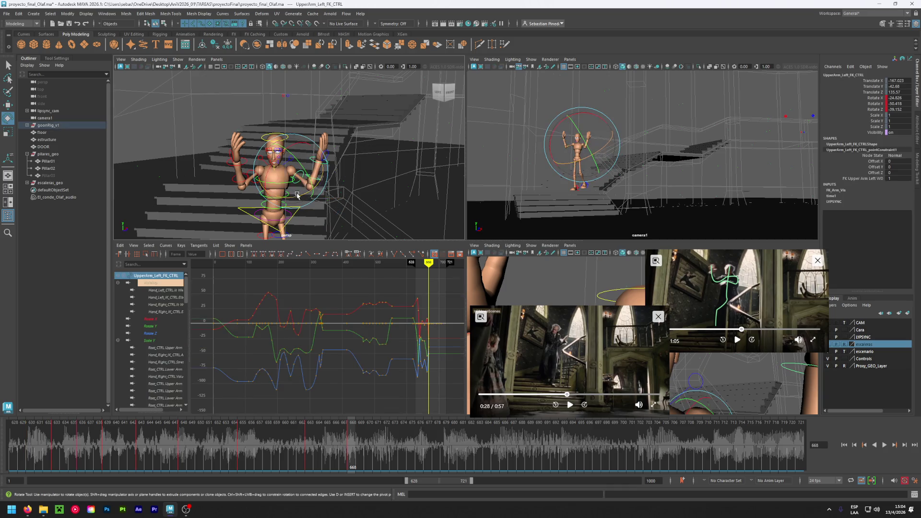
mouse_move(326, 204)
left_mouse_down("alt")
mouse_move(257, 186)
mouse_move(264, 196)
mouse_move(268, 185)
mouse_move(348, 190)
left_mouse_up("alt")
left_click(329, 188)
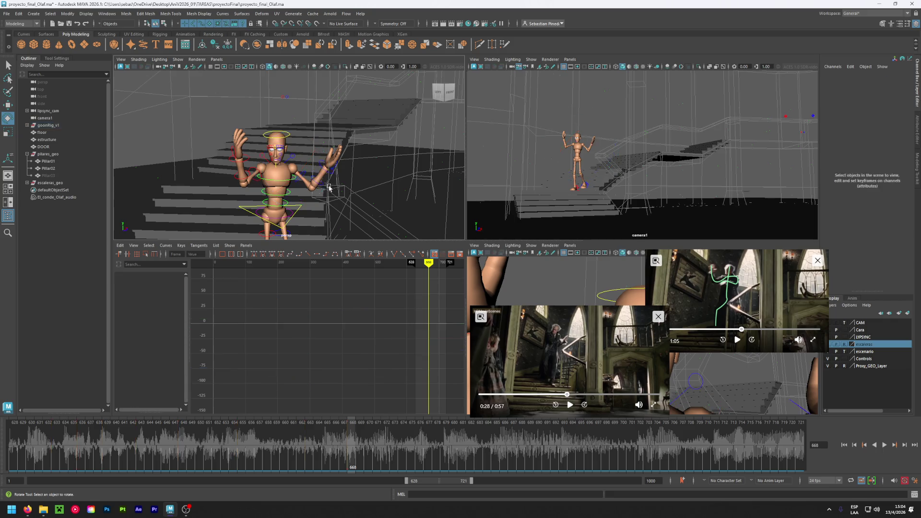
Try a new left forearm rotation, review it in playback, and undo it
left_click(320, 184)
mouse_move(319, 185)
left_mouse_down()
mouse_move(284, 189)
mouse_move(283, 181)
left_mouse_up()
mouse_move(336, 432)
left_mouse_down()
mouse_move(144, 429)
mouse_move(388, 422)
mouse_move(336, 417)
left_mouse_up()
left_click(347, 417)
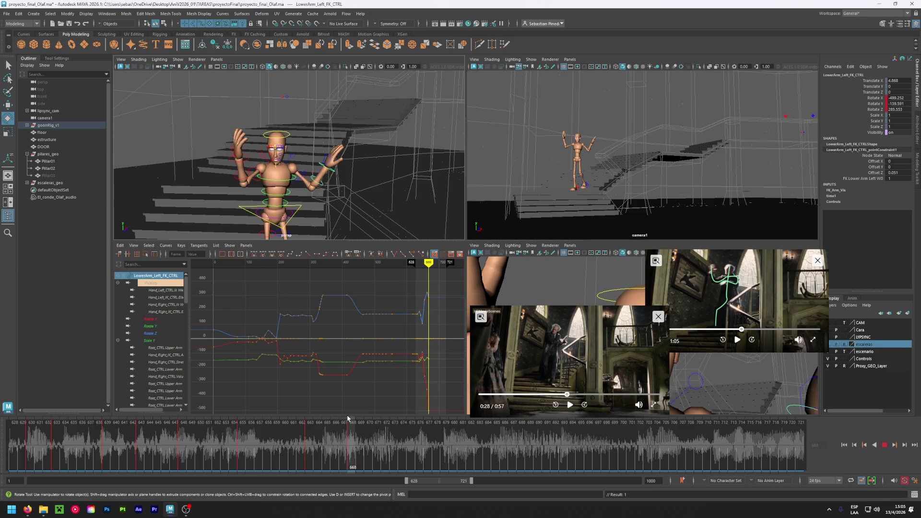
key("ctrl+z")
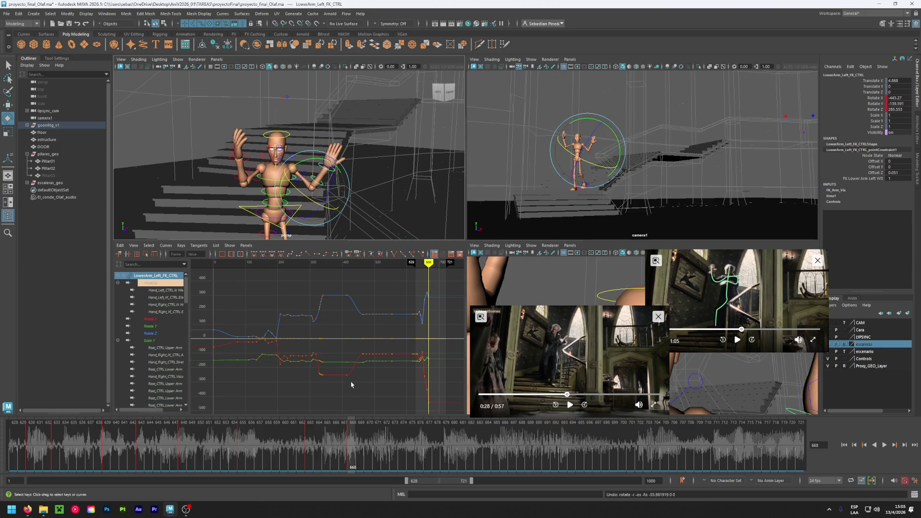
left_click(326, 428)
key("alt+v")
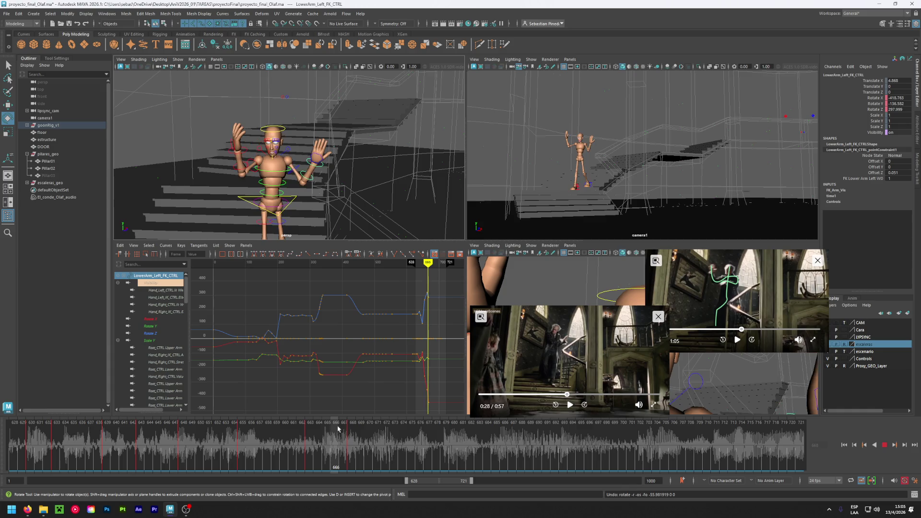
left_click_drag(331, 431, 323, 431)
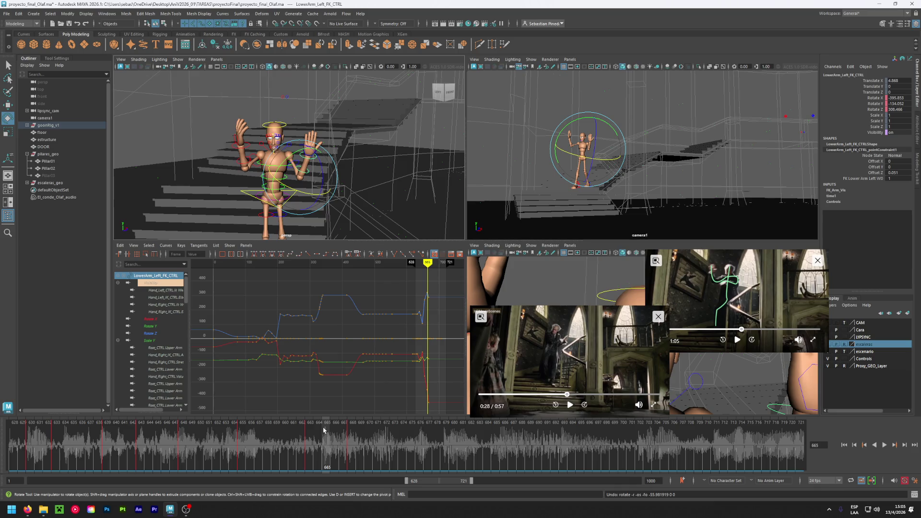
Re-rotate the left forearm at frame 668 and replay frames 663–668 to check it
left_click_drag(317, 163, 300, 199)
key("ctrl+z")
left_click(349, 449)
mouse_move(316, 177)
left_mouse_down()
mouse_move(301, 200)
mouse_move(294, 194)
mouse_move(308, 183)
left_mouse_up()
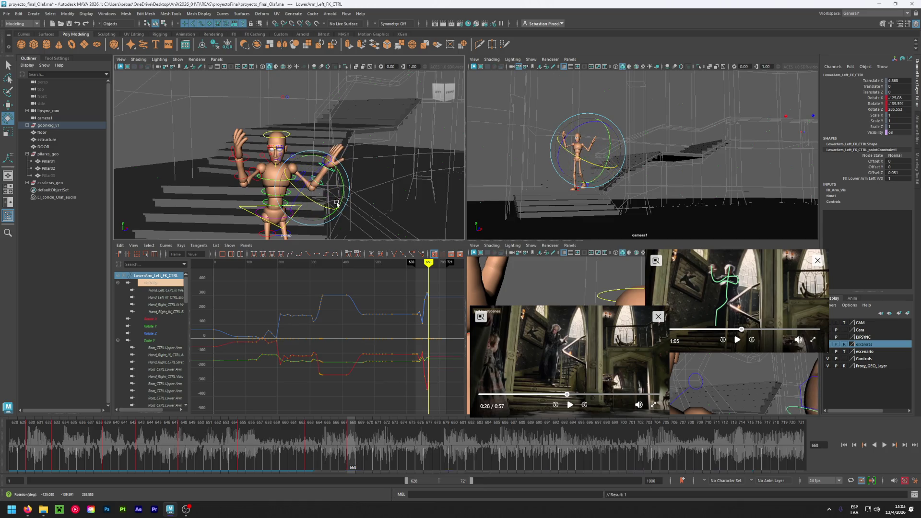
key("alt+v")
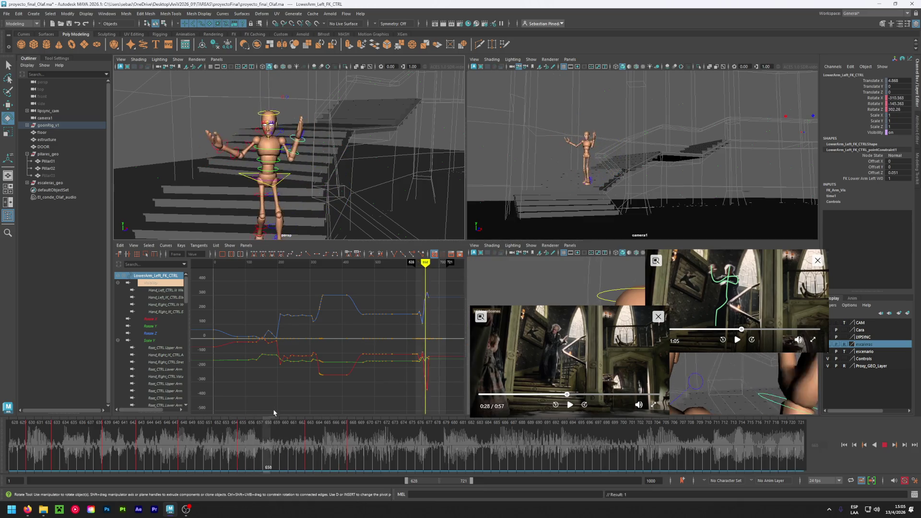
left_click(310, 448)
left_click_drag(308, 414, 350, 431)
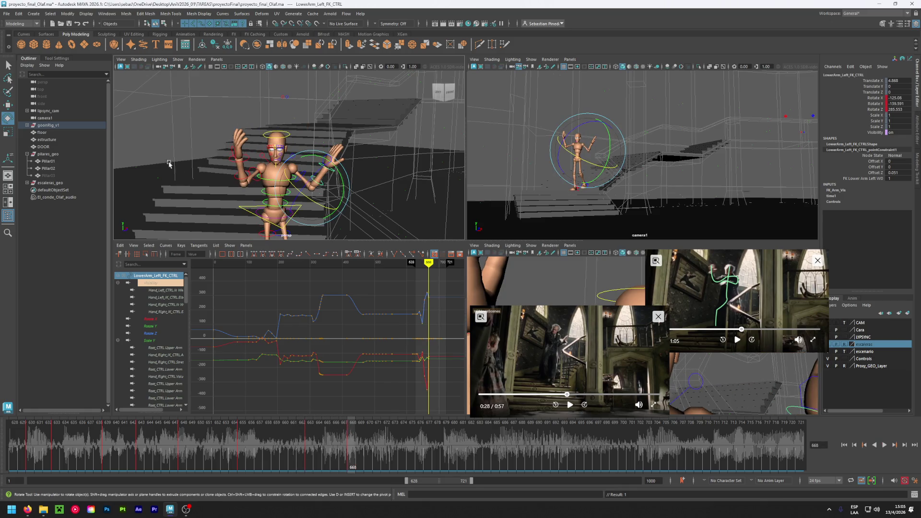
Rotate the right upper arm so the arm sits in front of the face
left_click(199, 176)
left_click(264, 182)
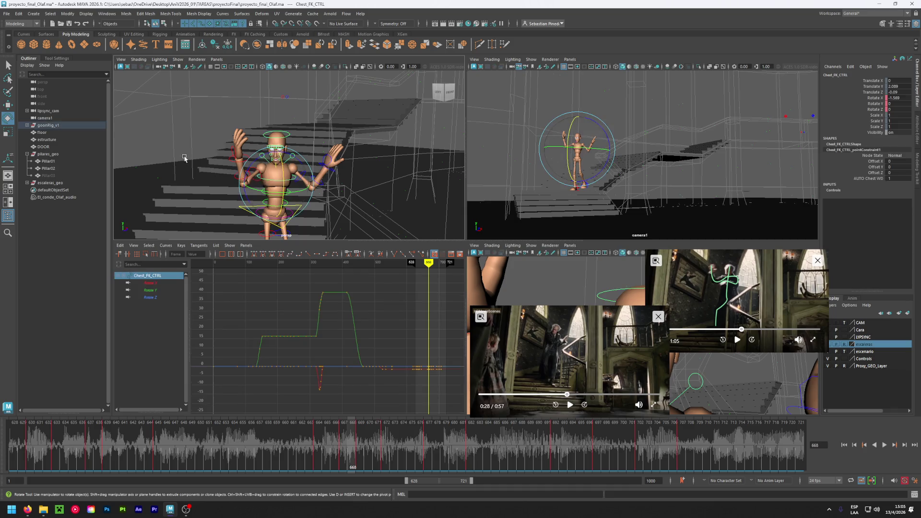
left_click(252, 183)
left_click(260, 183)
left_click_drag(263, 192, 291, 197)
Swing the right forearm down to the chest and select the right hand's frames 669–713
left_click(292, 197)
left_click(291, 159)
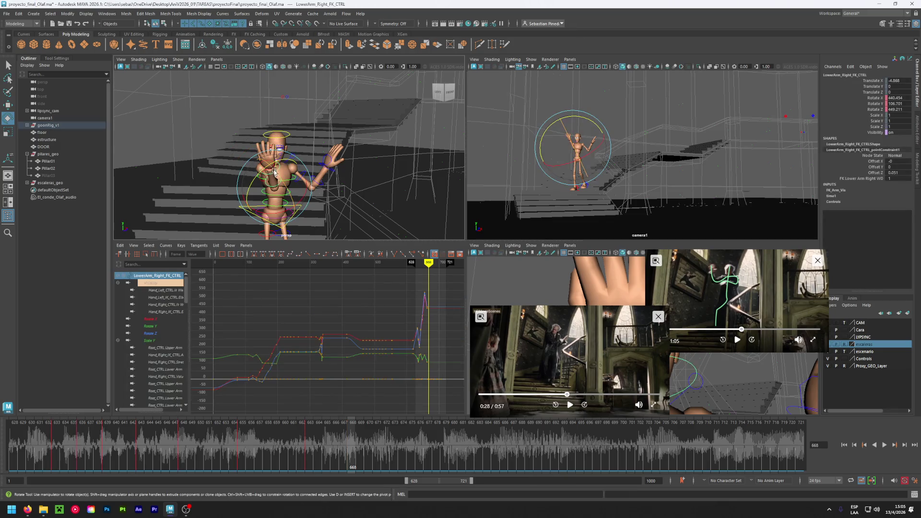
left_click_drag(290, 159, 291, 217)
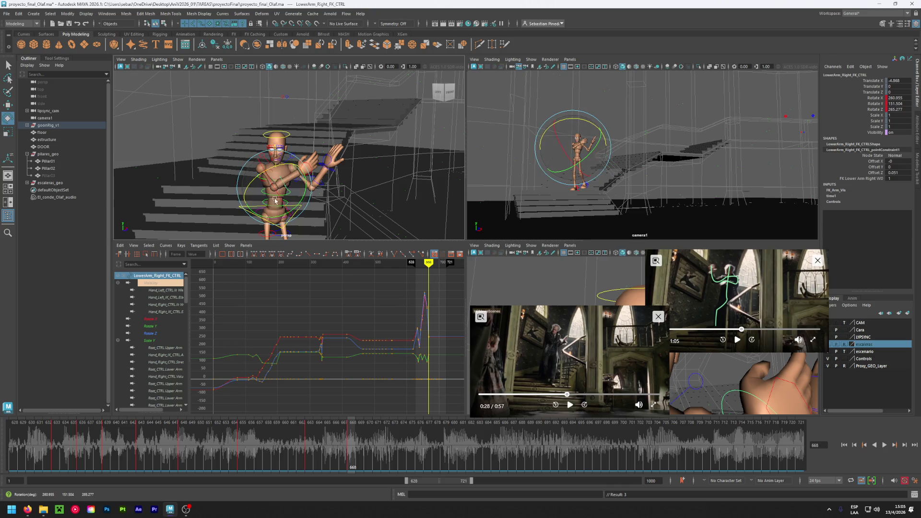
left_click(296, 178)
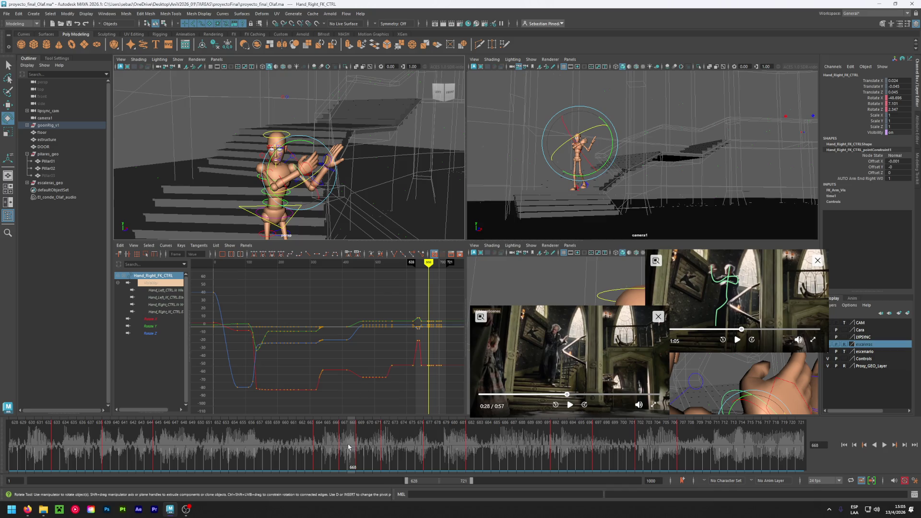
left_click_drag(311, 443, 736, 445)
right_click(592, 443)
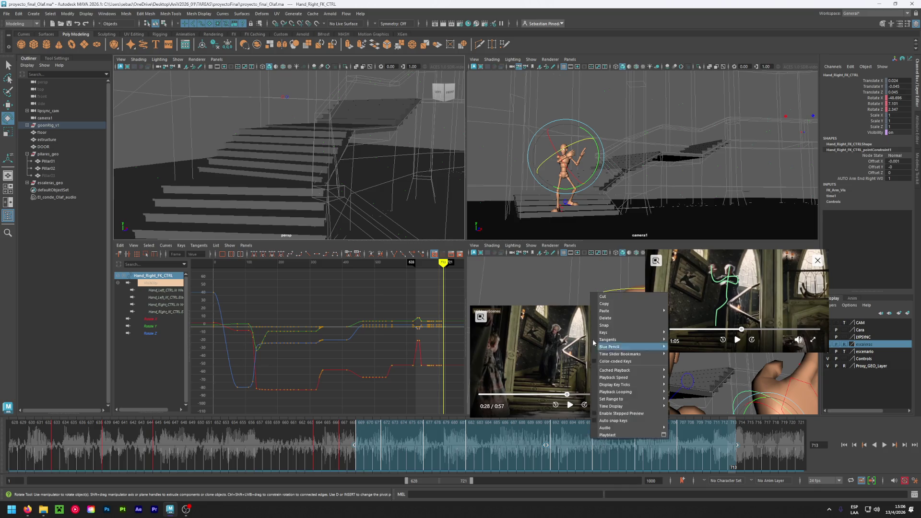
Delete the right hand's keys in frames 669–713 and rotate the hand on X
left_click(605, 318)
left_click(353, 445)
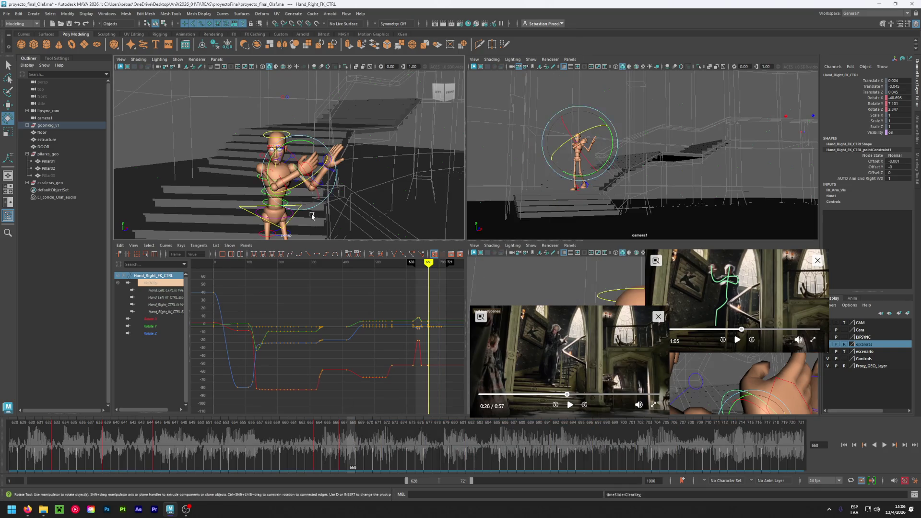
mouse_move(306, 169)
left_mouse_down()
mouse_move(276, 151)
mouse_move(309, 198)
left_mouse_up()
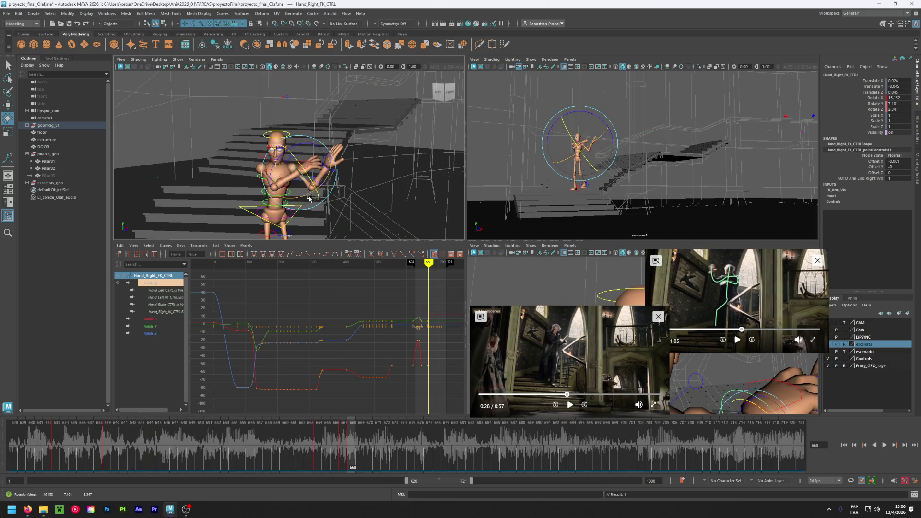
Rotate the right upper arm into a new pose and key its rotation
left_click(206, 172)
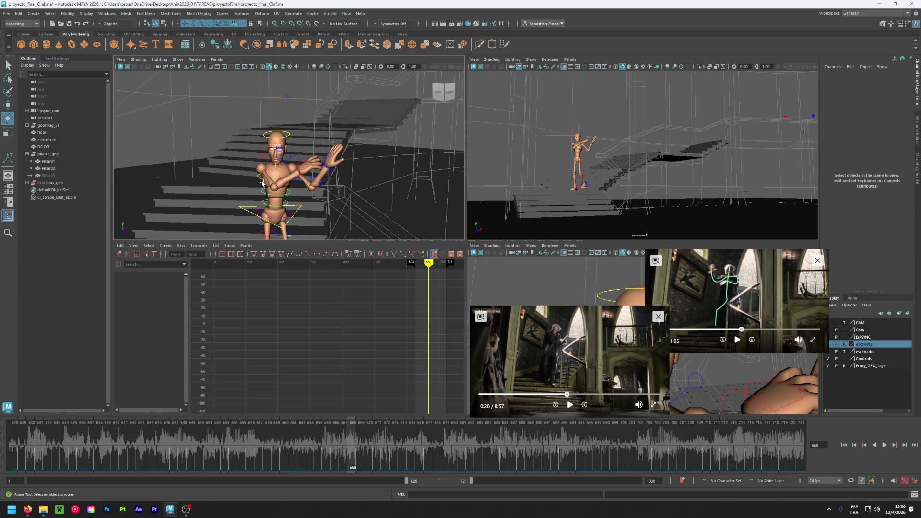
left_click(262, 182)
mouse_move(263, 189)
left_mouse_down()
mouse_move(266, 149)
mouse_move(280, 158)
left_mouse_up()
key("s")
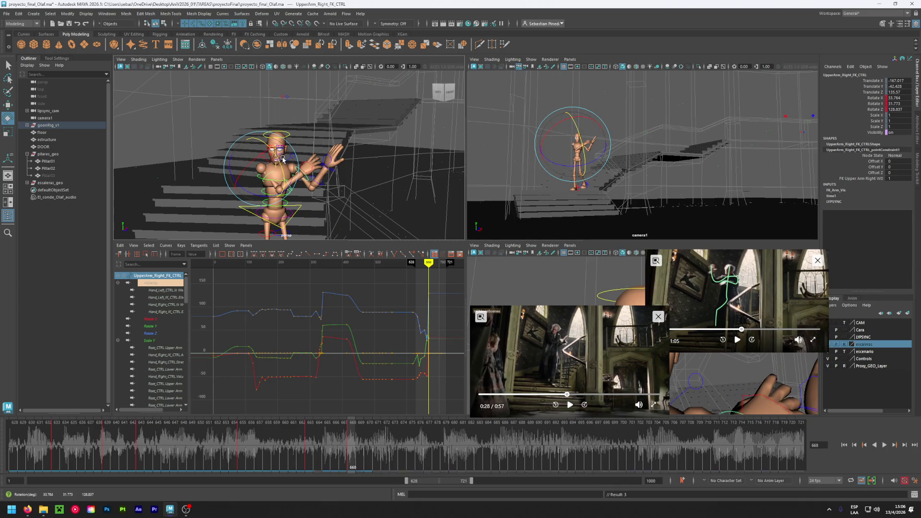
At frame 667, rotate the centre root about 26.9° on Y to twist the body, and key it
left_click(185, 181)
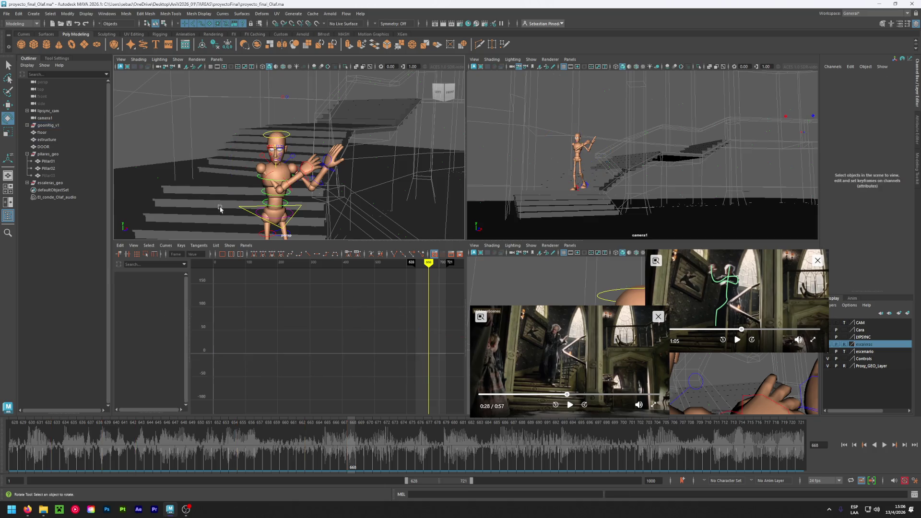
left_click(271, 227)
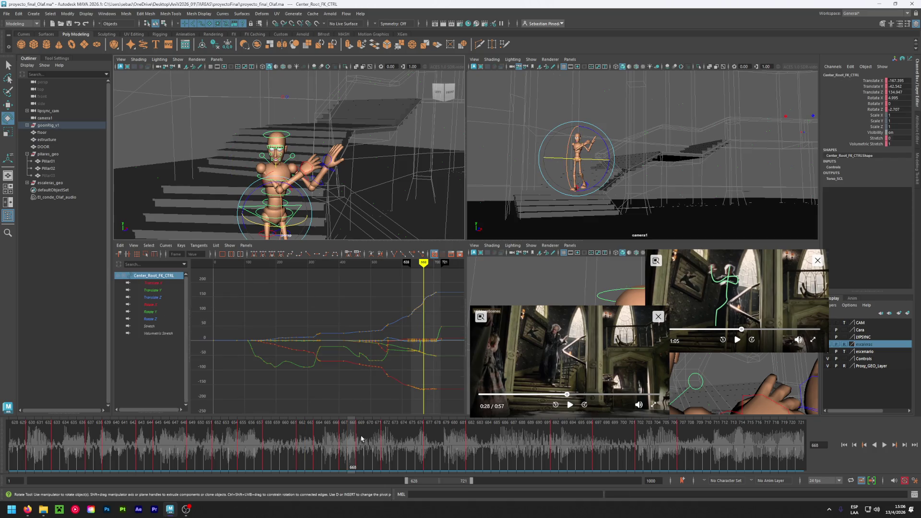
key("alt+comma")
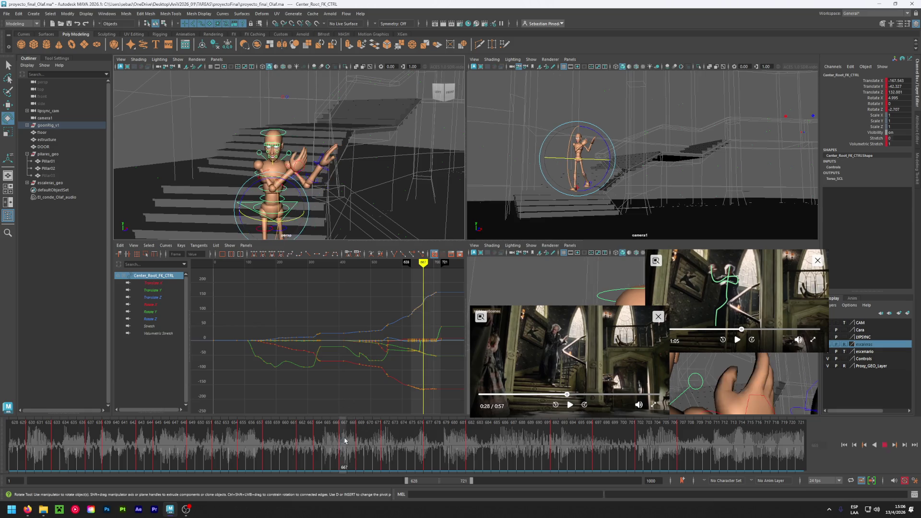
left_click_drag(287, 222, 298, 220)
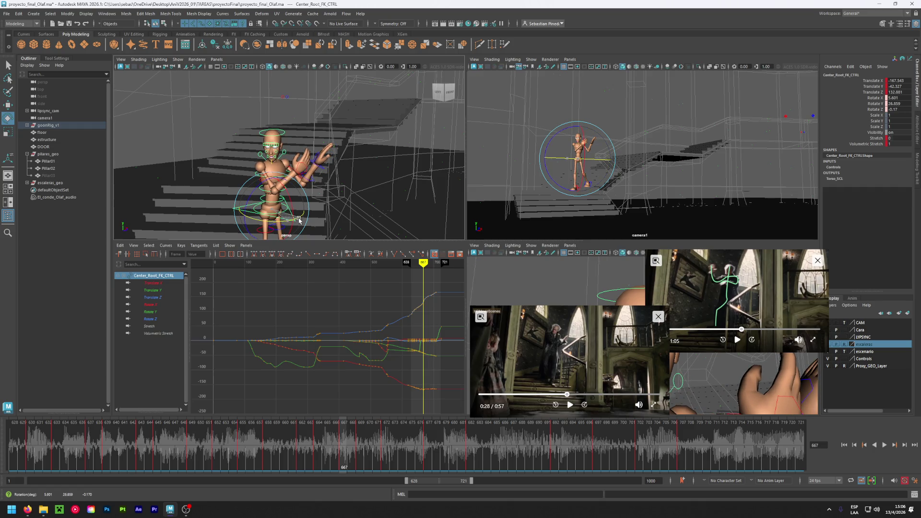
key("shift+e")
left_click(147, 184)
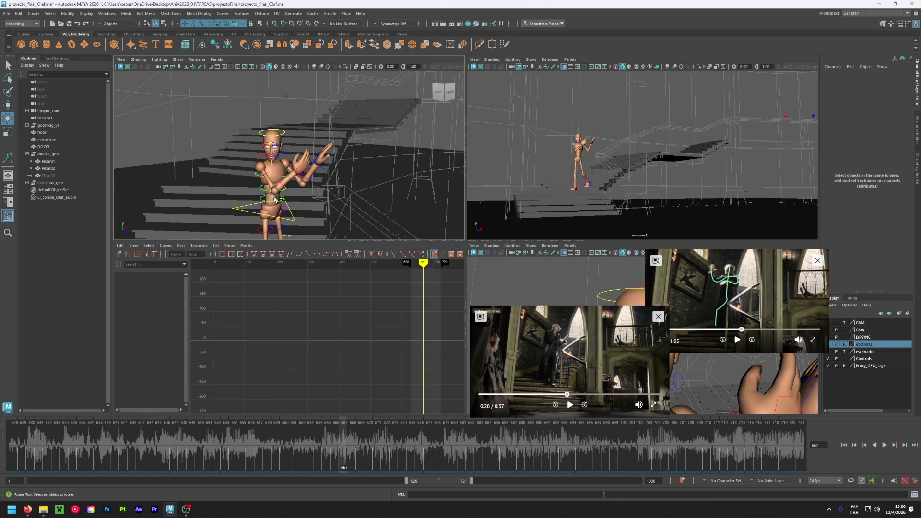
left_click(271, 188)
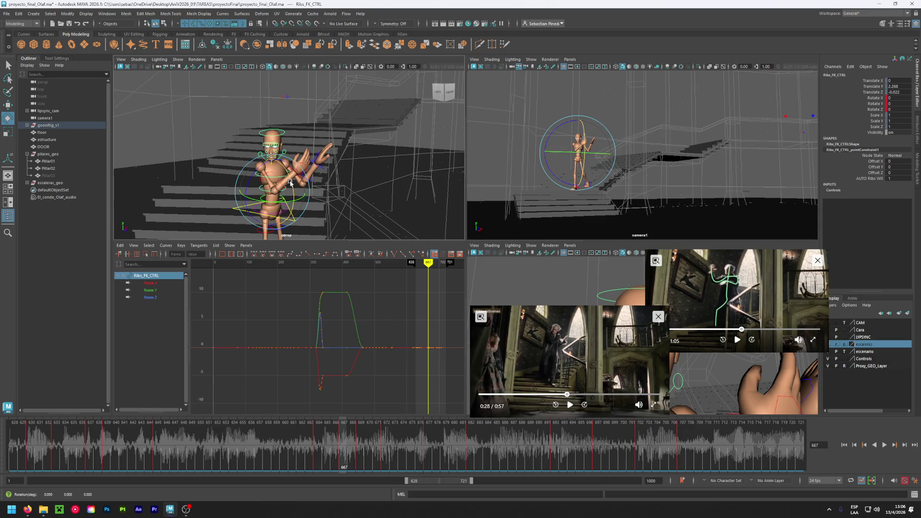
Tilt the ribs to 5.818 on Rotate X, key it, and scrub through frame 676 to preview
mouse_move(290, 183)
left_mouse_down()
mouse_move(294, 176)
mouse_move(295, 184)
left_mouse_up()
key("shift+e")
mouse_move(321, 438)
left_mouse_down()
mouse_move(243, 439)
mouse_move(480, 446)
mouse_move(342, 441)
left_mouse_up()
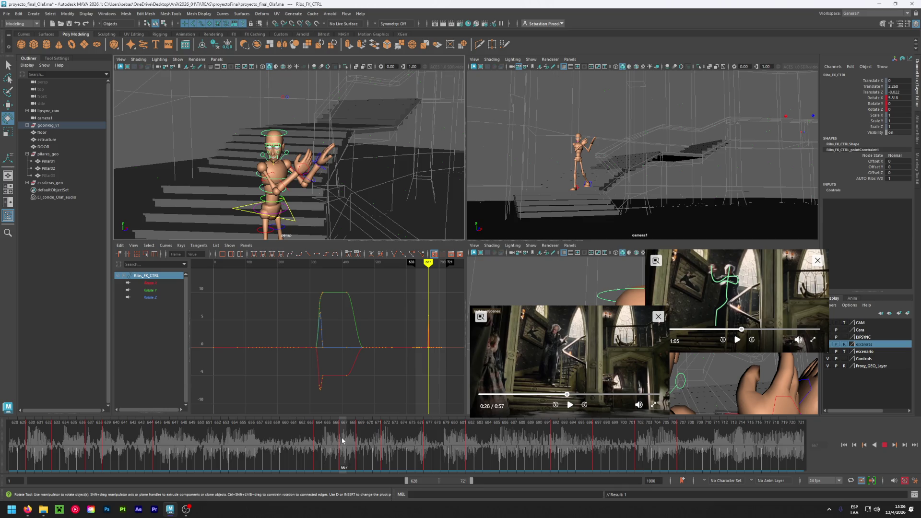
mouse_move(342, 441)
left_mouse_down()
mouse_move(130, 418)
mouse_move(339, 433)
left_mouse_up()
Play the reference video, rewind it to 0:28, and clear the selection
left_click(569, 405)
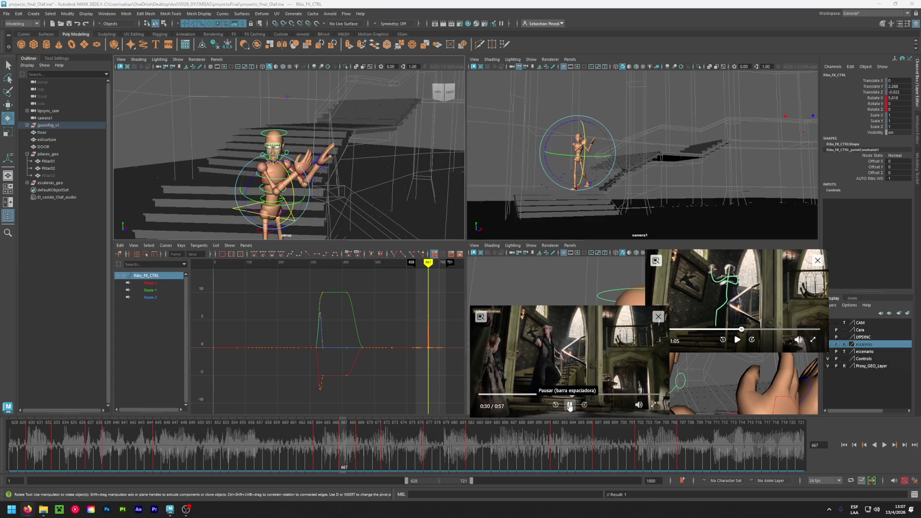
left_click(569, 405)
left_click_drag(574, 394, 569, 394)
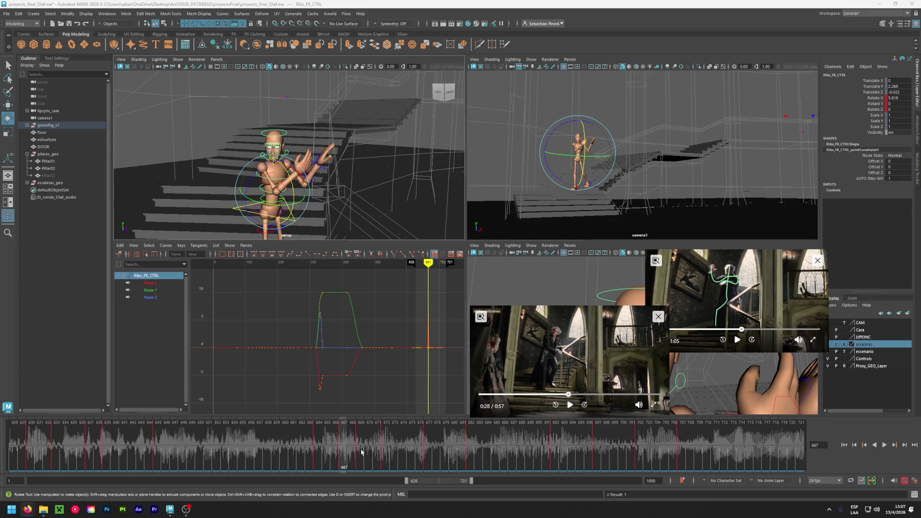
left_click(186, 217)
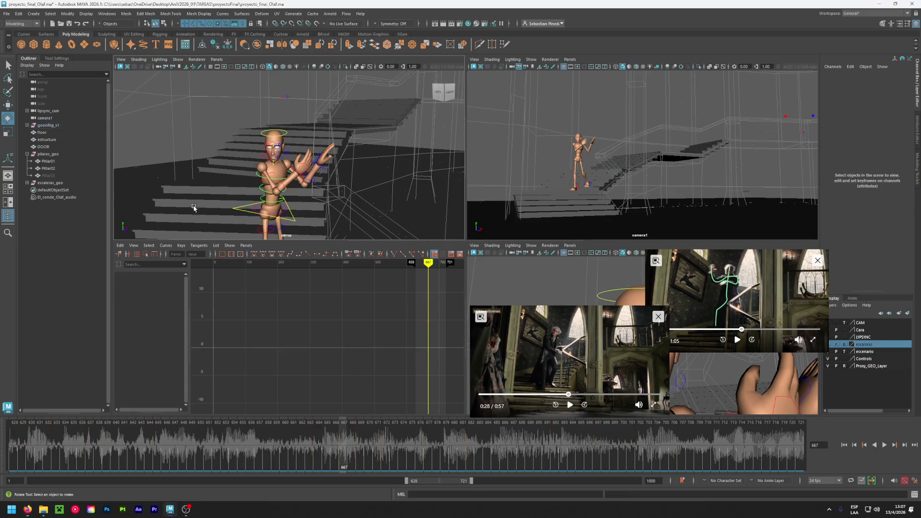
Select the root control, delete its keys from frame 669 onward, then undo the deletion
left_click(288, 220)
left_click(361, 453)
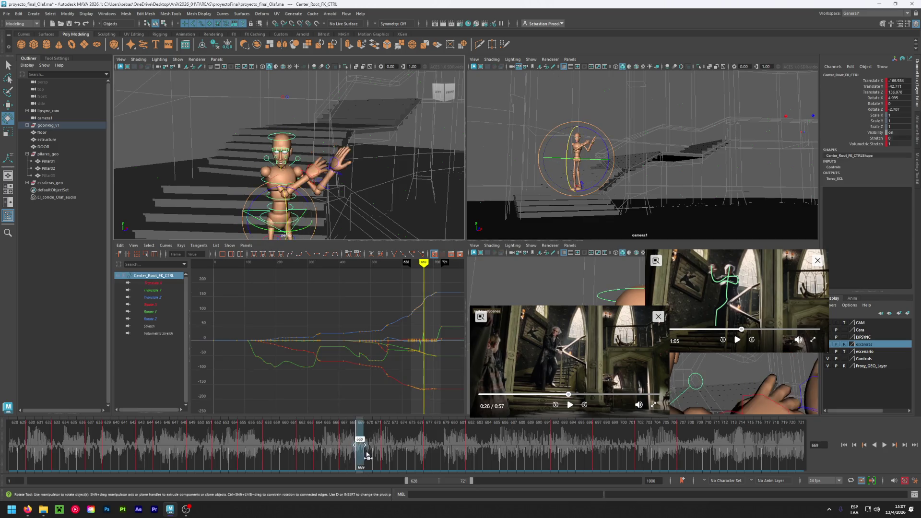
mouse_move(362, 454)
left_mouse_down("shift")
mouse_move(724, 458)
mouse_move(708, 459)
left_mouse_up("shift")
right_click(570, 459)
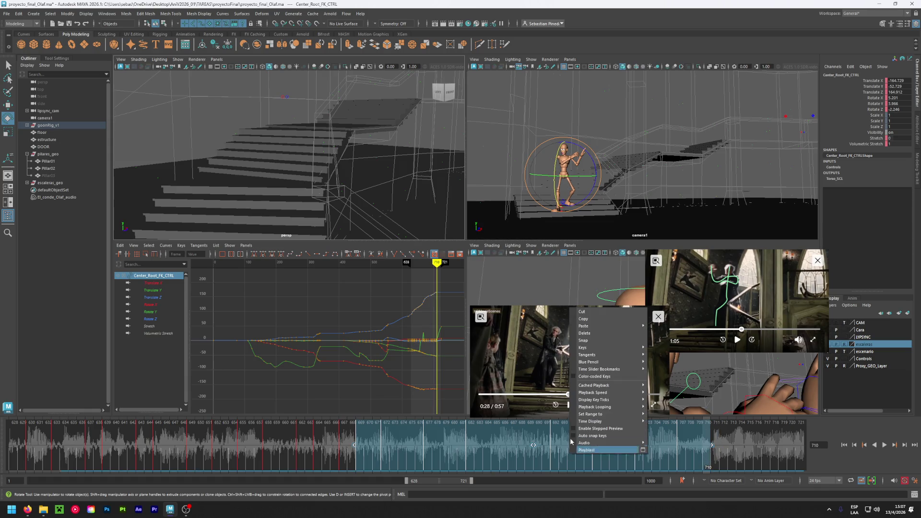
left_click(590, 339)
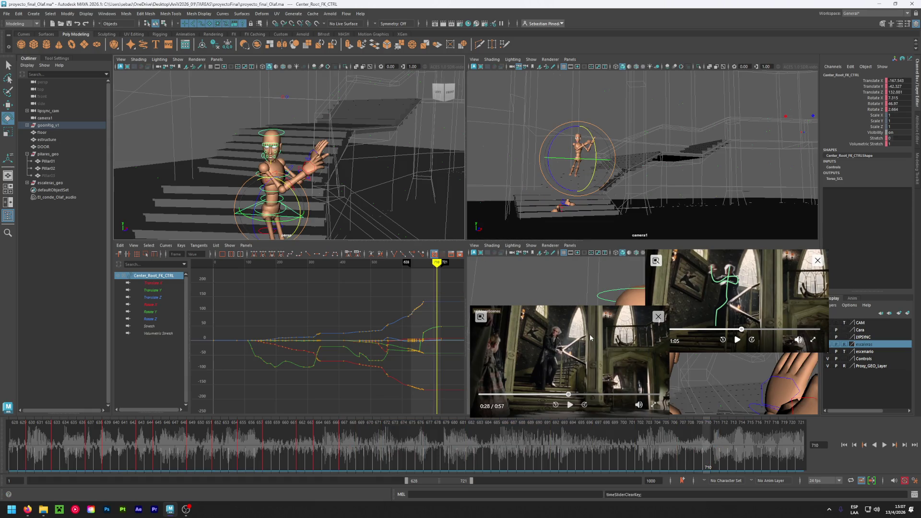
key("ctrl+z")
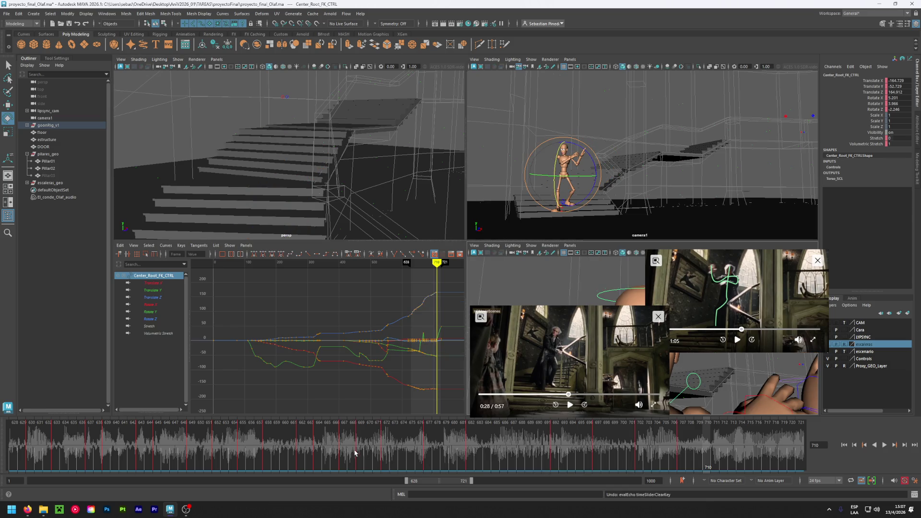
left_click(343, 447)
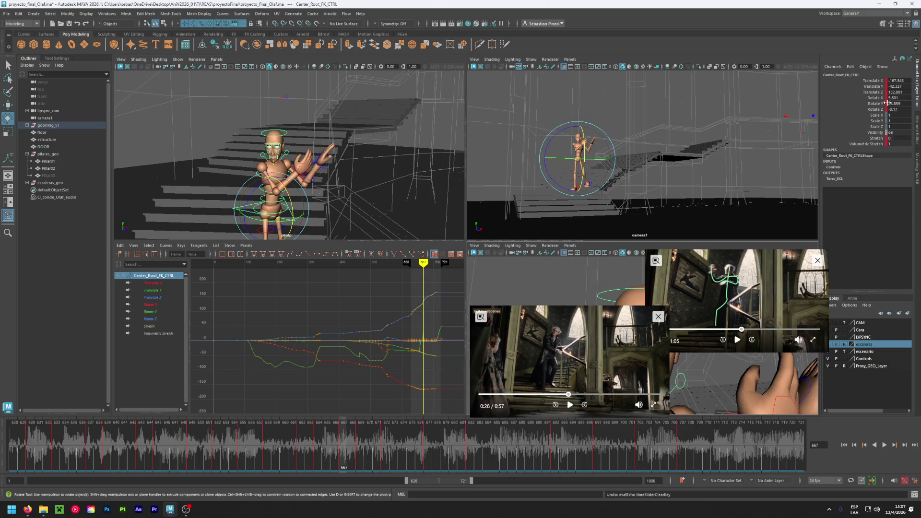
Try a root Translate Z of 132.881 at frame 672, then undo it and return to frame 667
left_click(901, 93)
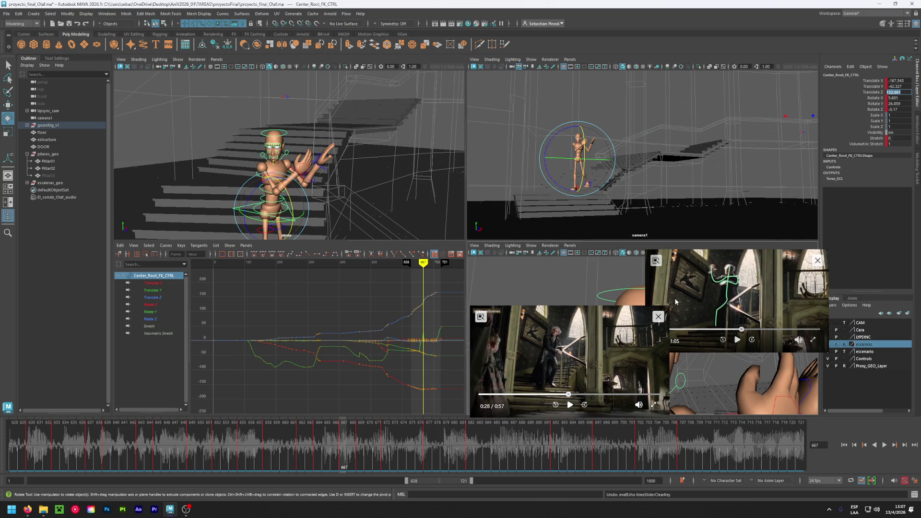
left_click(362, 450)
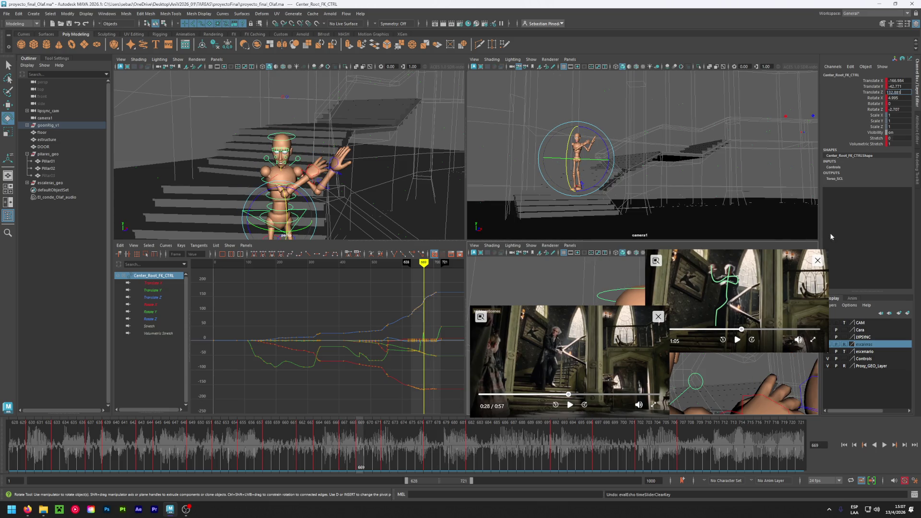
left_click(384, 445)
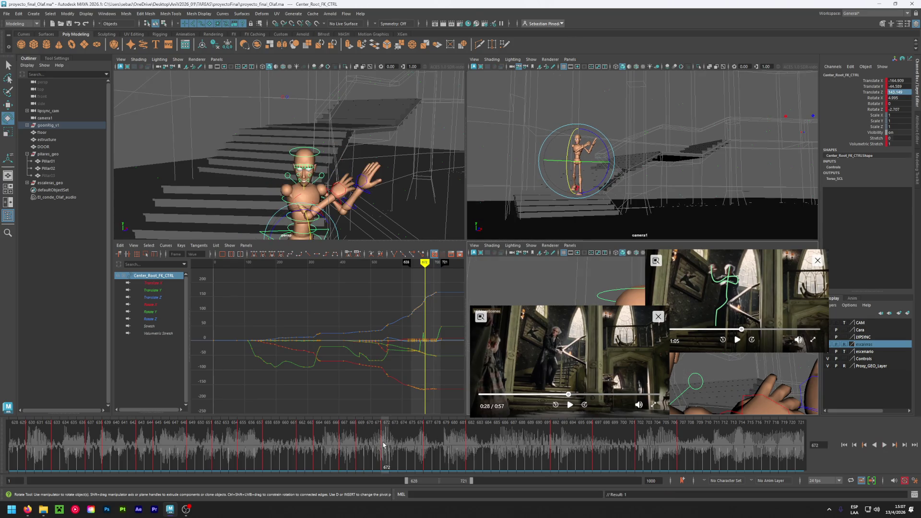
type("132.881")
key("Return")
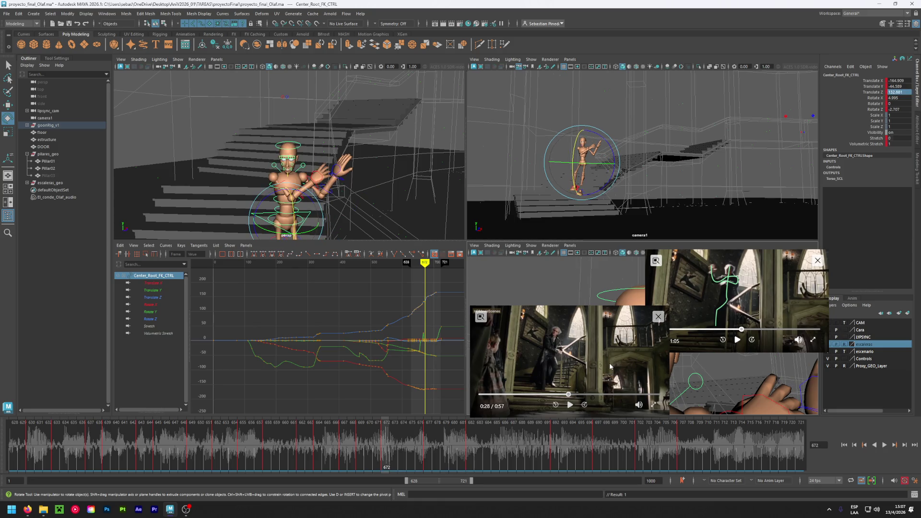
key("ctrl+z")
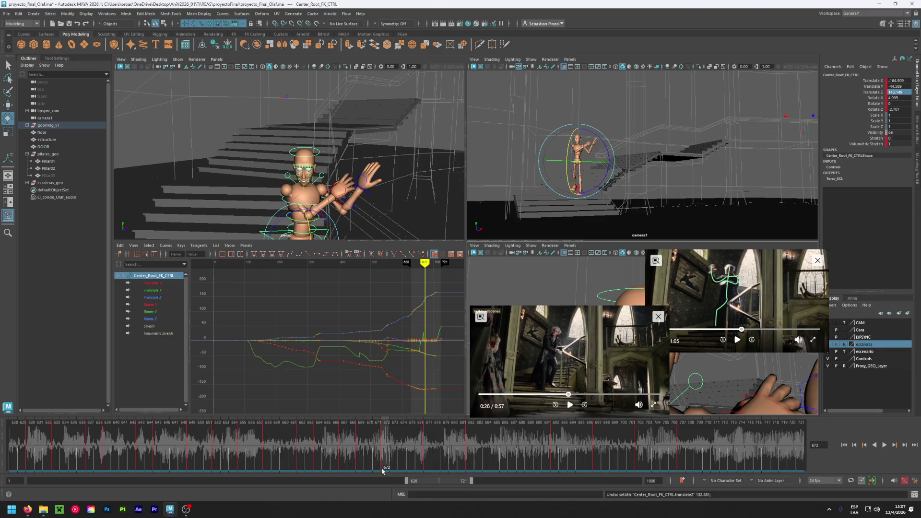
left_click(358, 453)
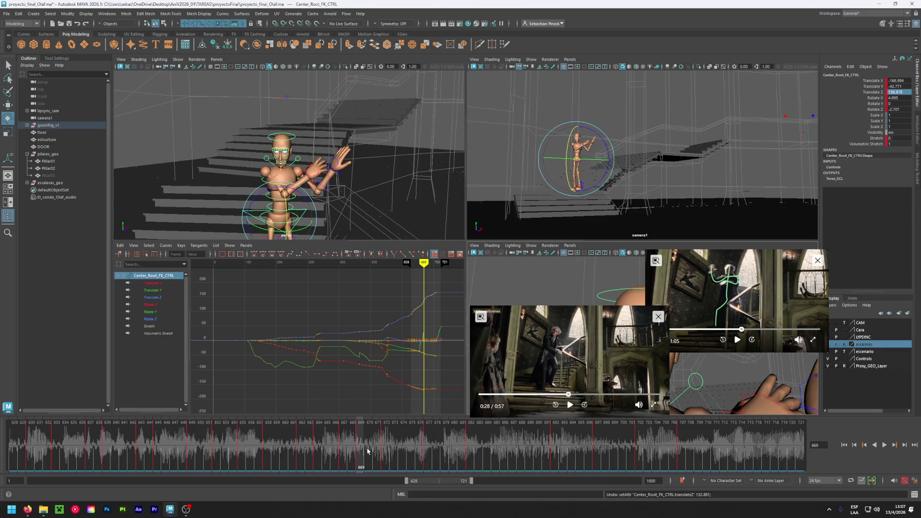
key("period")
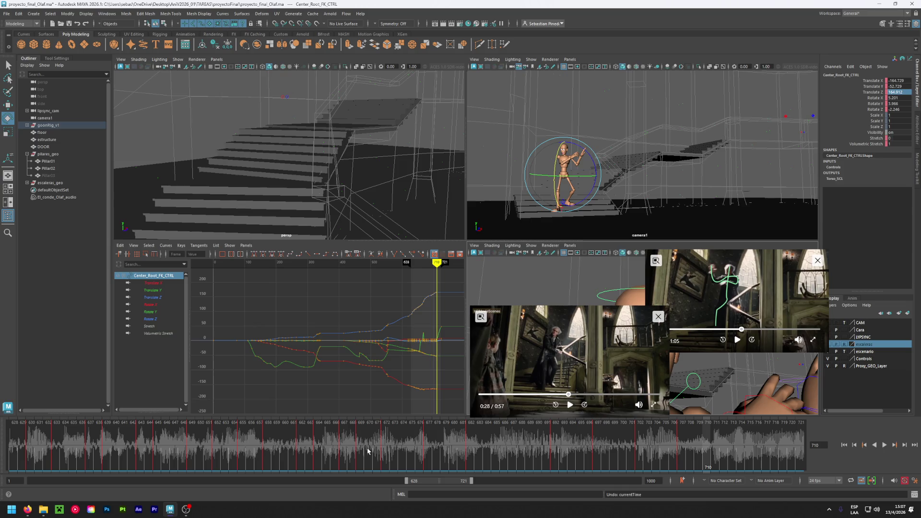
left_click(342, 451)
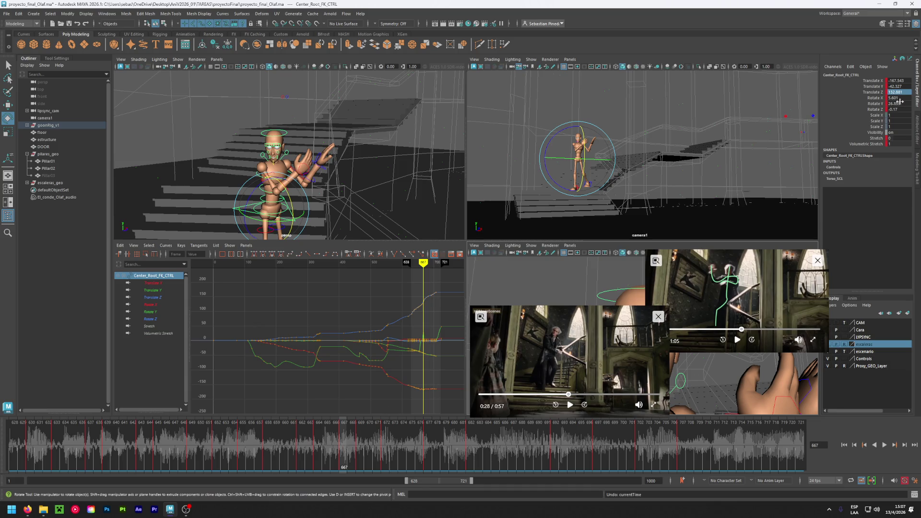
Play back, then key the root's Rotate Y at 26.859 on frames 669, 672 and 677
key("alt+v")
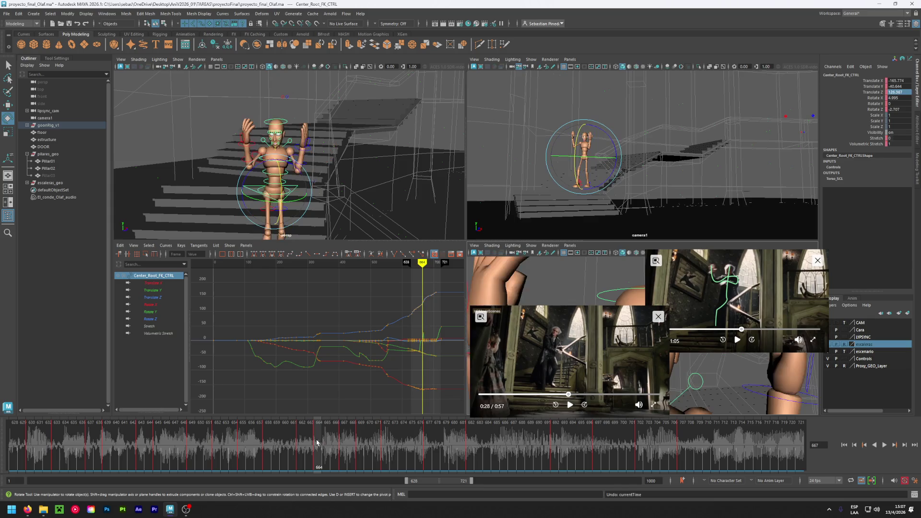
key("alt+v")
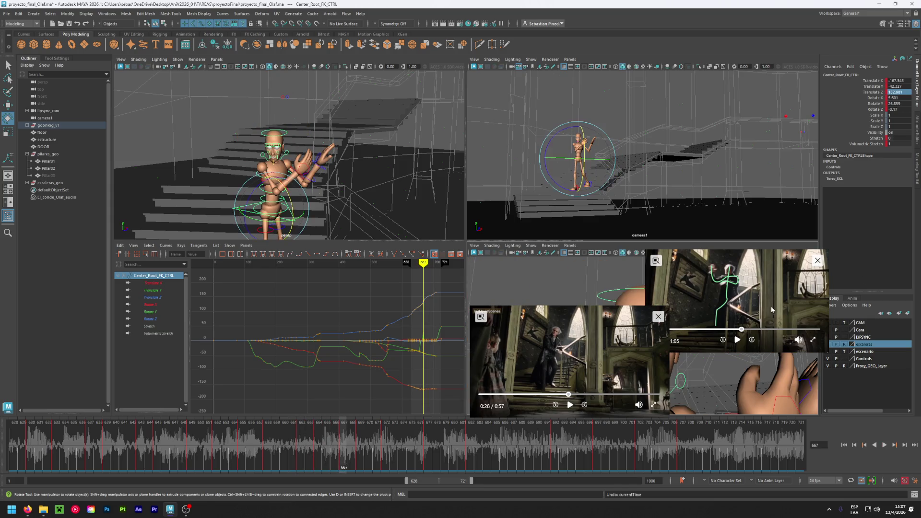
left_click(899, 103)
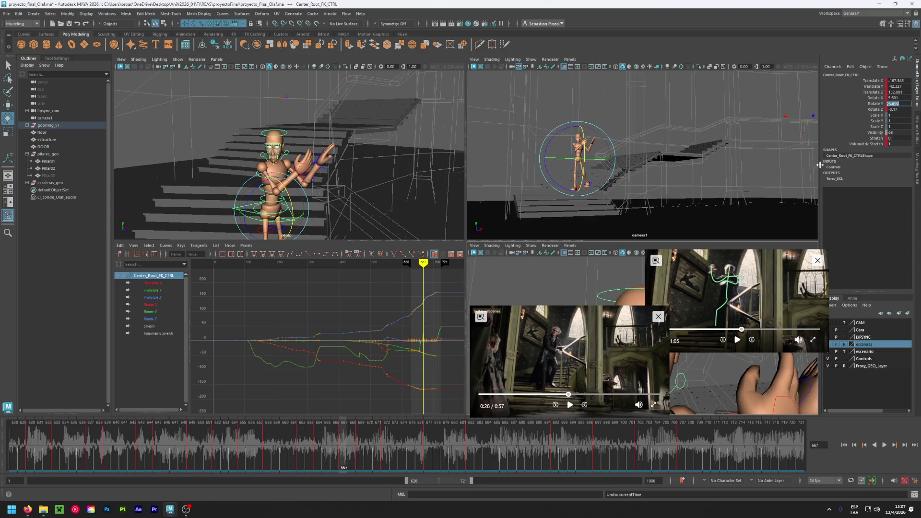
left_click(359, 435)
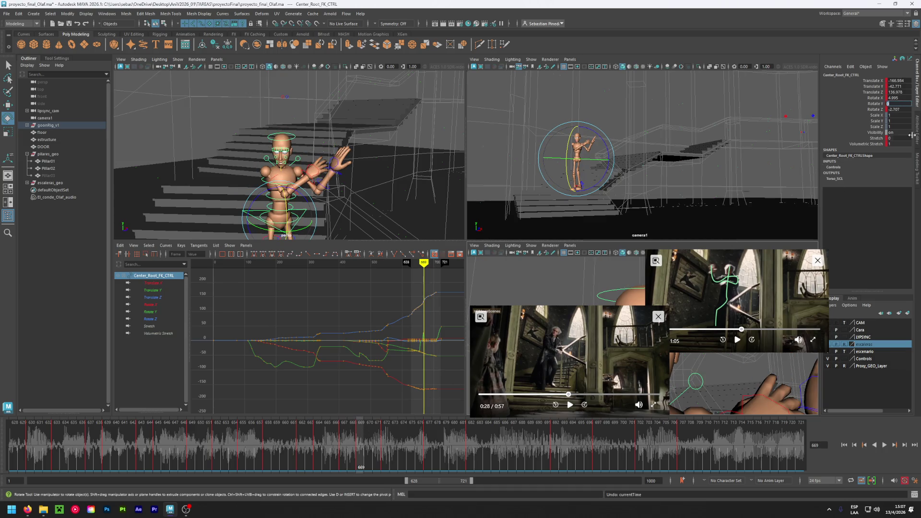
key("ctrl+z")
key("Return")
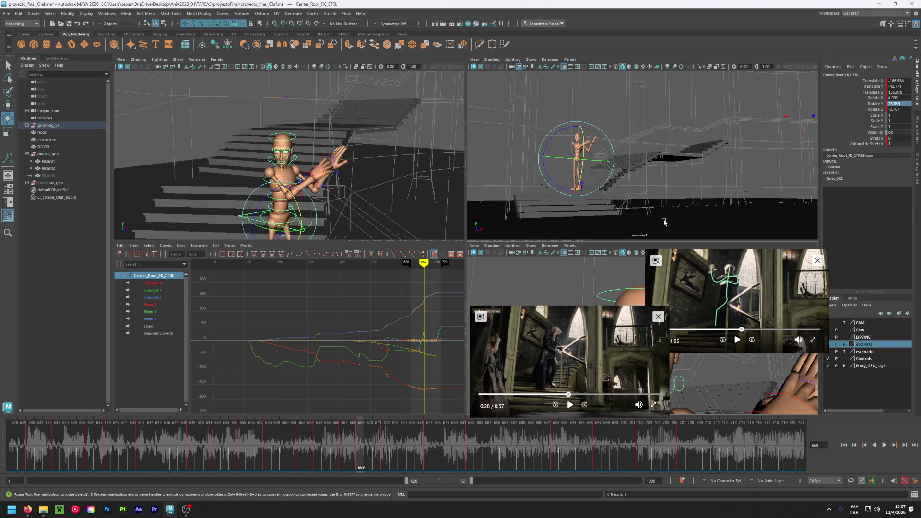
left_click(384, 441)
double_click(898, 104)
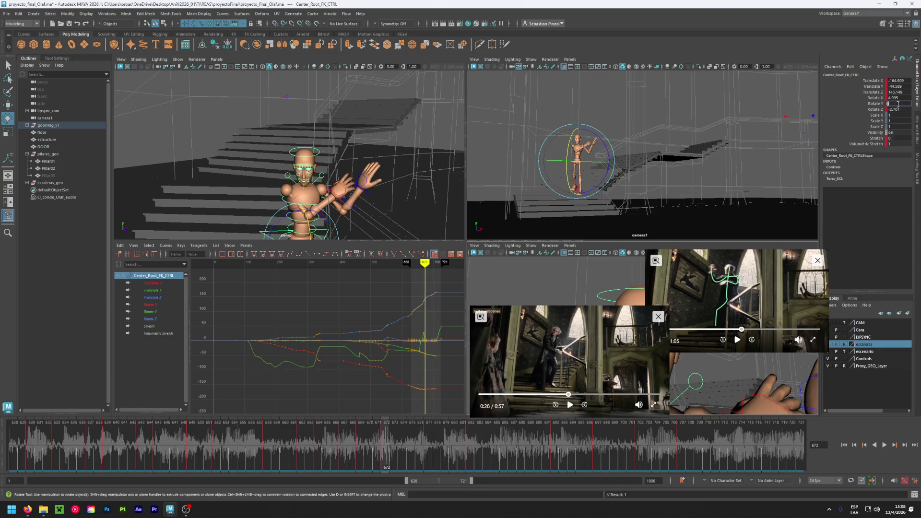
key("Return")
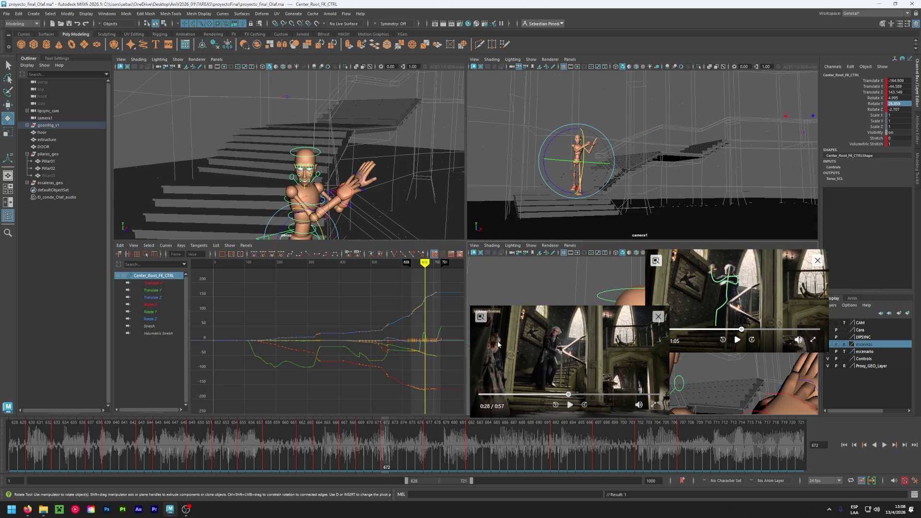
key("period")
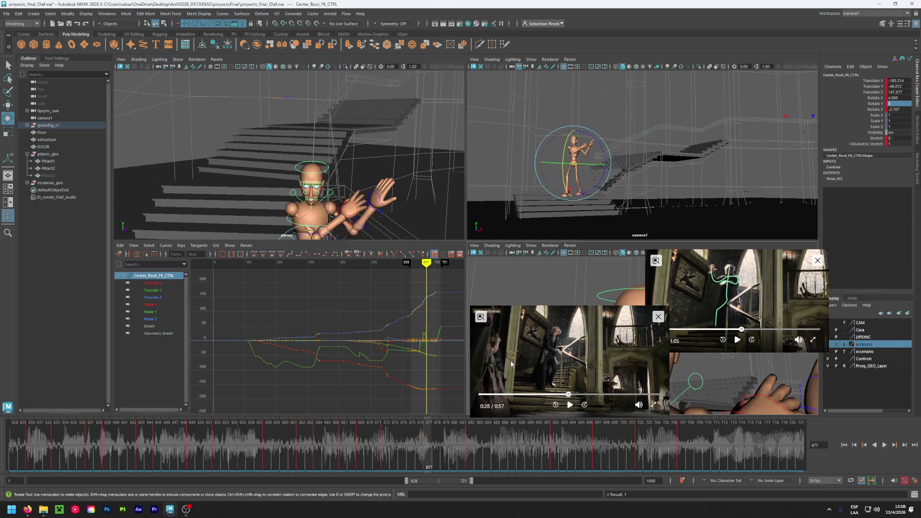
left_click(895, 105)
type("28.859")
key("Return")
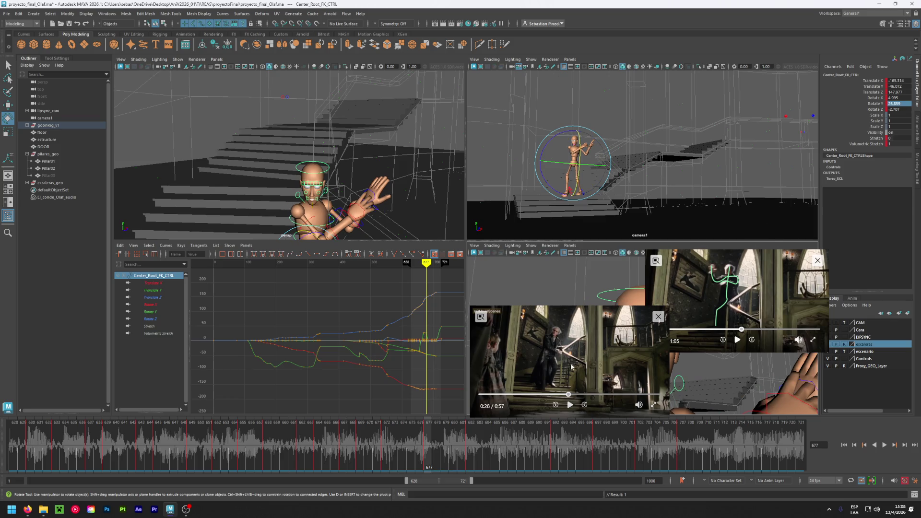
Frame and orbit the view, then set the root's Rotate Y to 26.859 at frames 682 and 692
key("f")
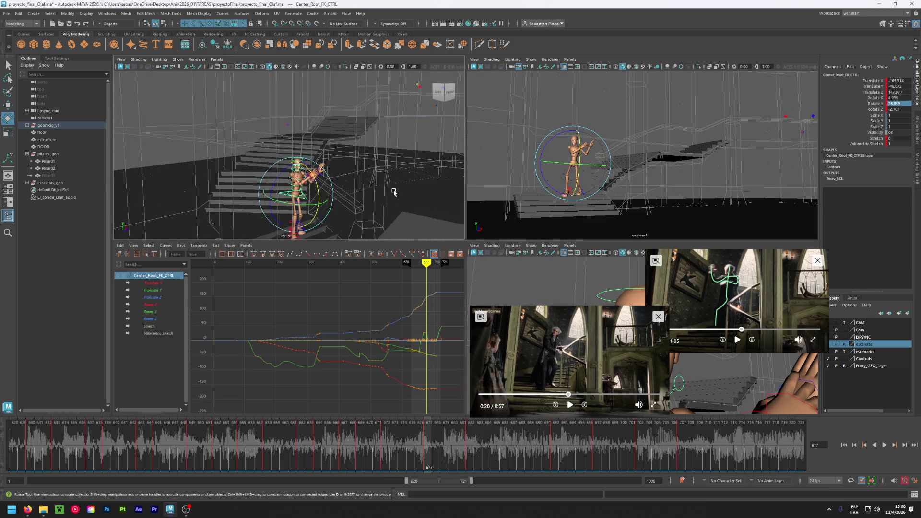
mouse_move(390, 211)
left_mouse_down("alt")
mouse_move(376, 170)
mouse_move(362, 173)
left_mouse_up("alt")
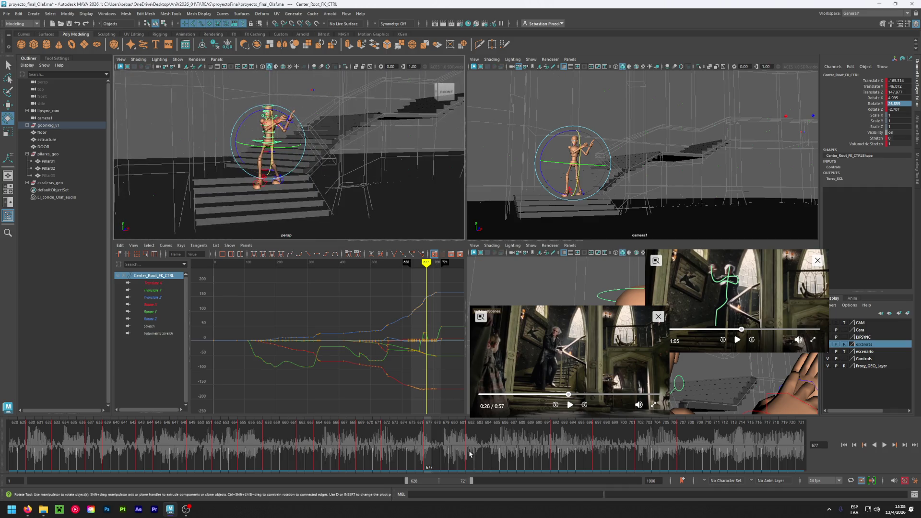
left_click(469, 454)
double_click(895, 103)
type("0")
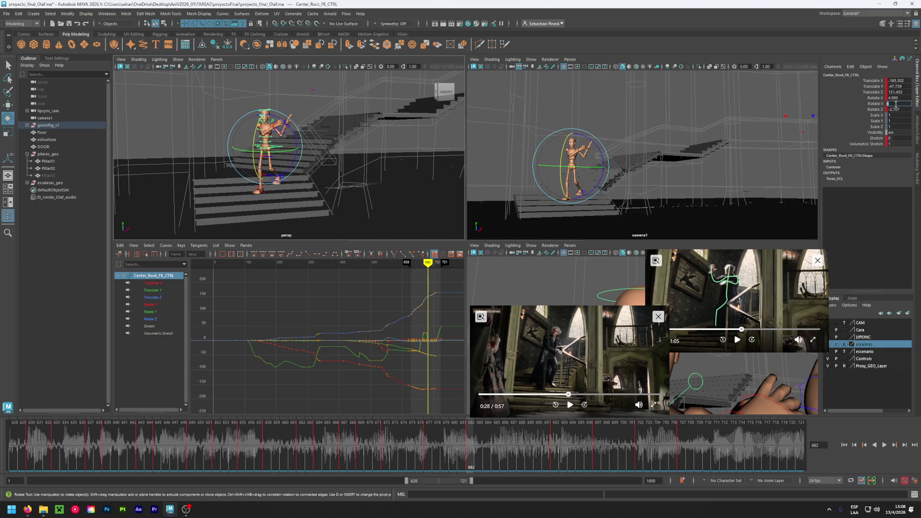
type("28.859")
key("Return")
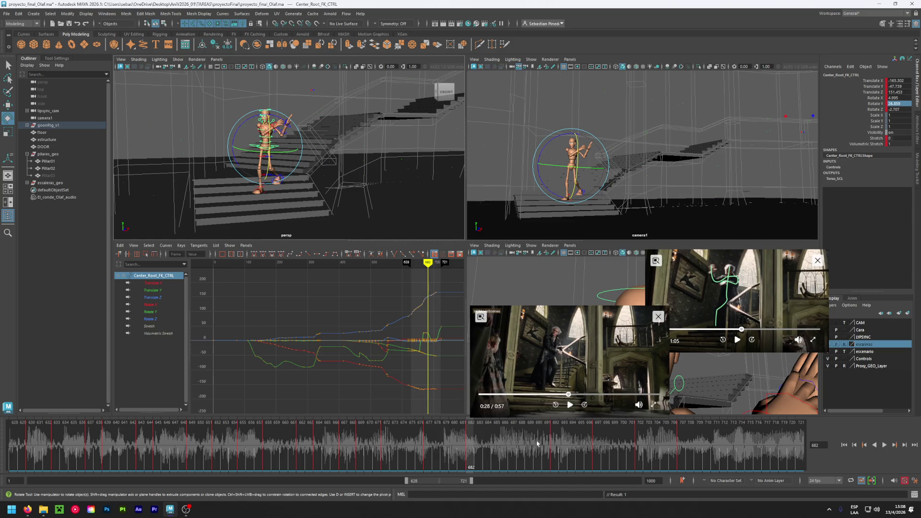
left_click(556, 438)
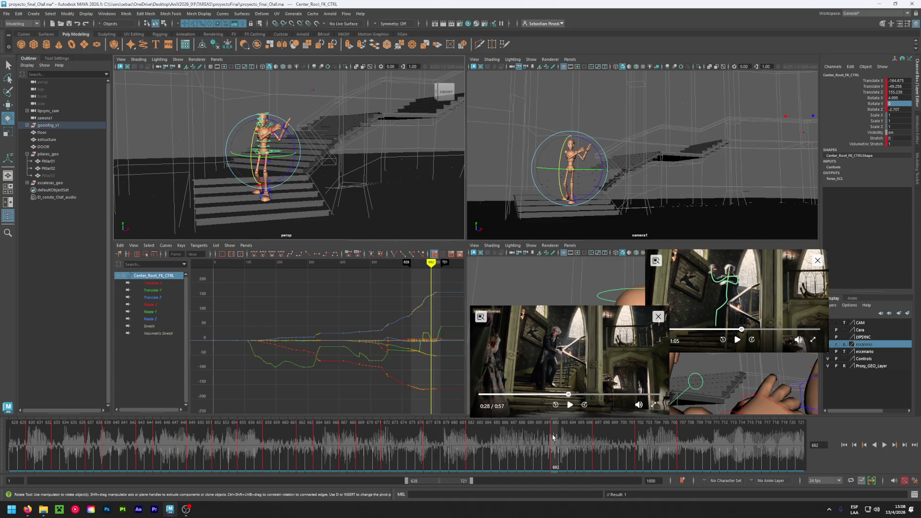
double_click(900, 104)
key("Return")
Advance the reference video to 0:31 and key Rotate Y 26.859 at frames 697, 702 and 707
left_click_drag(567, 394, 577, 395)
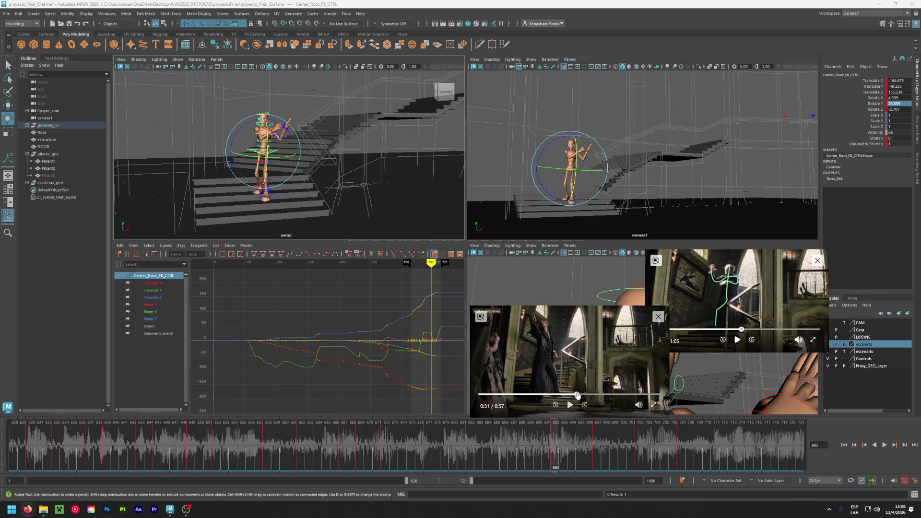
left_click(595, 433)
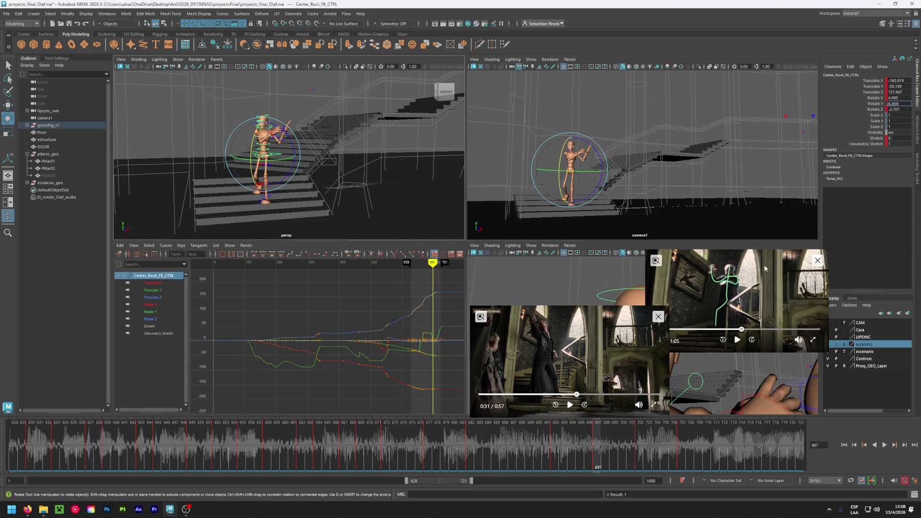
key("Return")
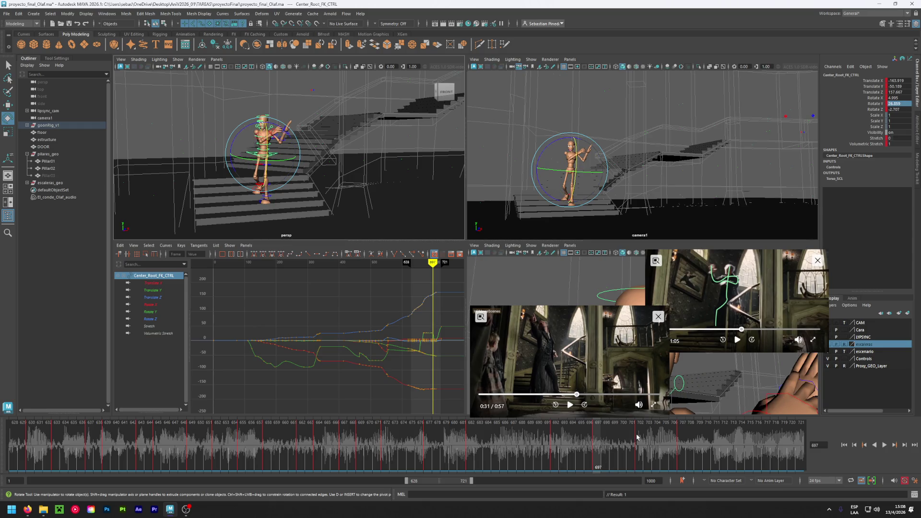
left_click(637, 436)
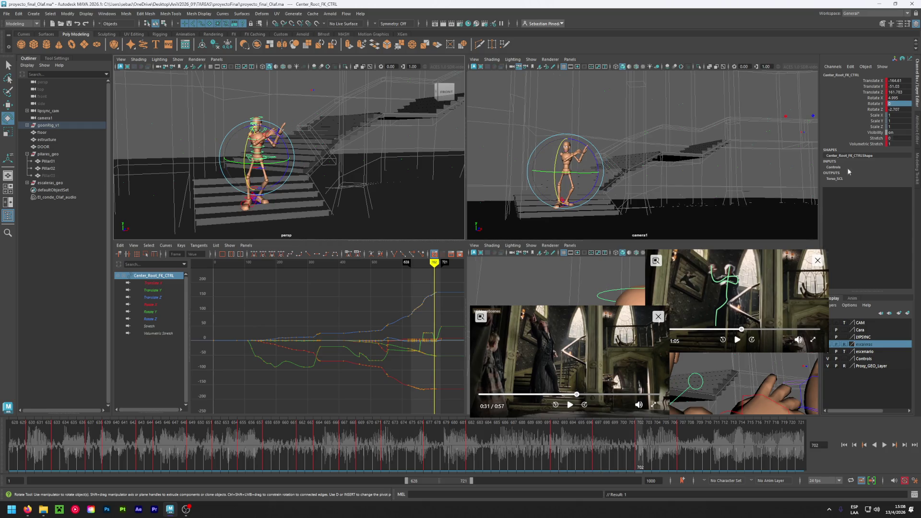
key("Escape")
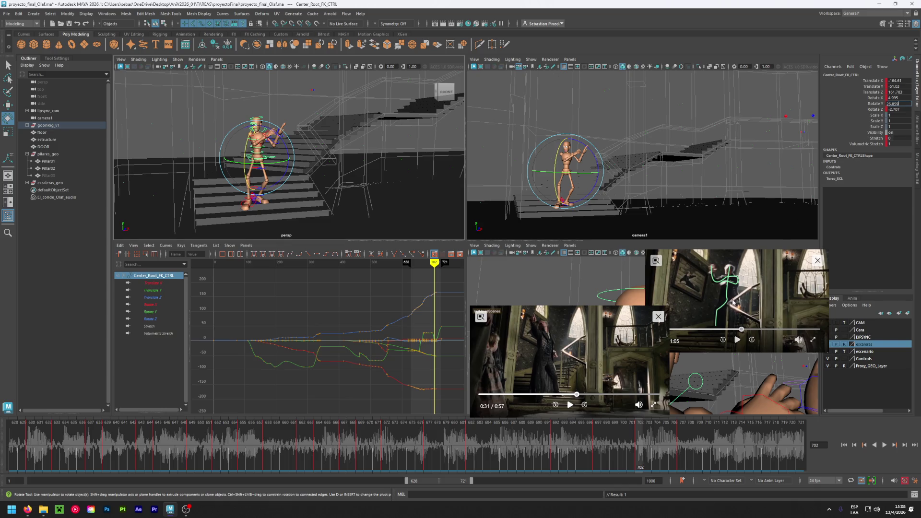
left_click(682, 448)
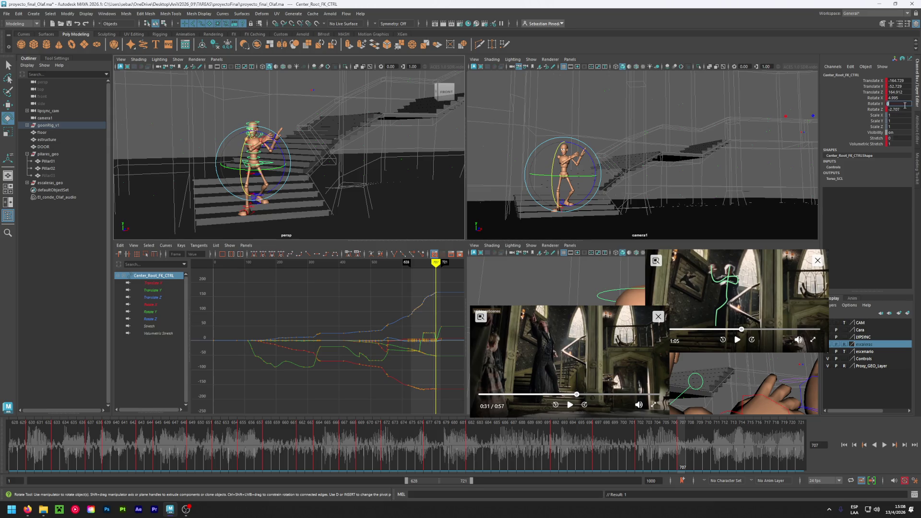
key("Return")
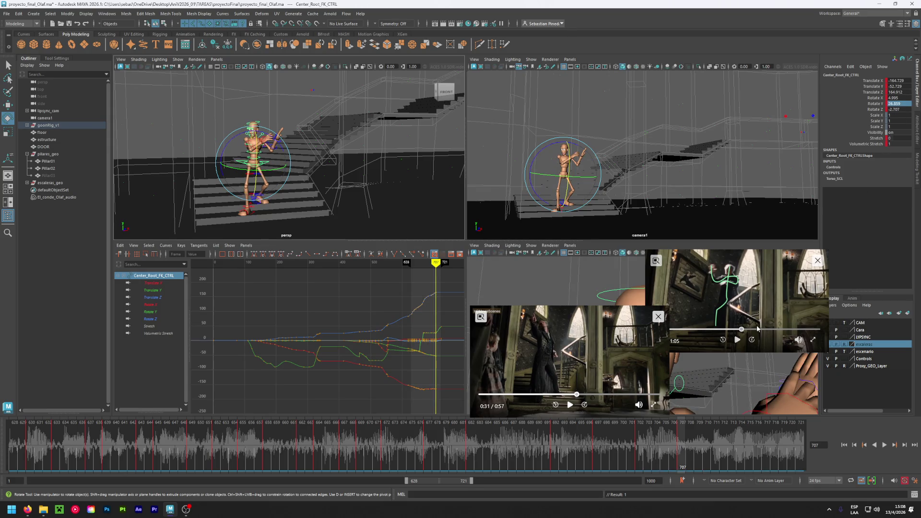
mouse_move(682, 449)
left_mouse_down()
mouse_move(456, 446)
mouse_move(249, 424)
mouse_move(402, 456)
left_mouse_up()
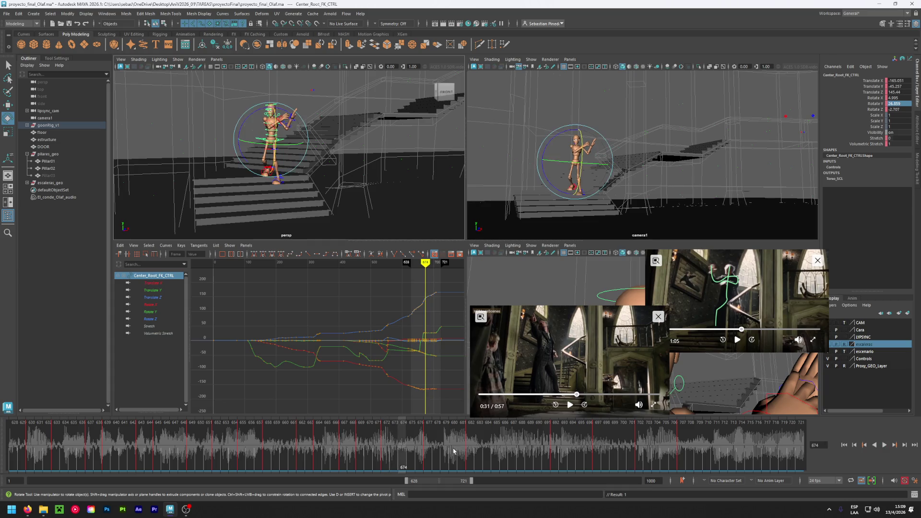
Rewind the reference video to 0:28, pause it at 0:29, replay frames 677–682 and deselect the rig
left_click(573, 394)
left_click_drag(574, 395, 570, 401)
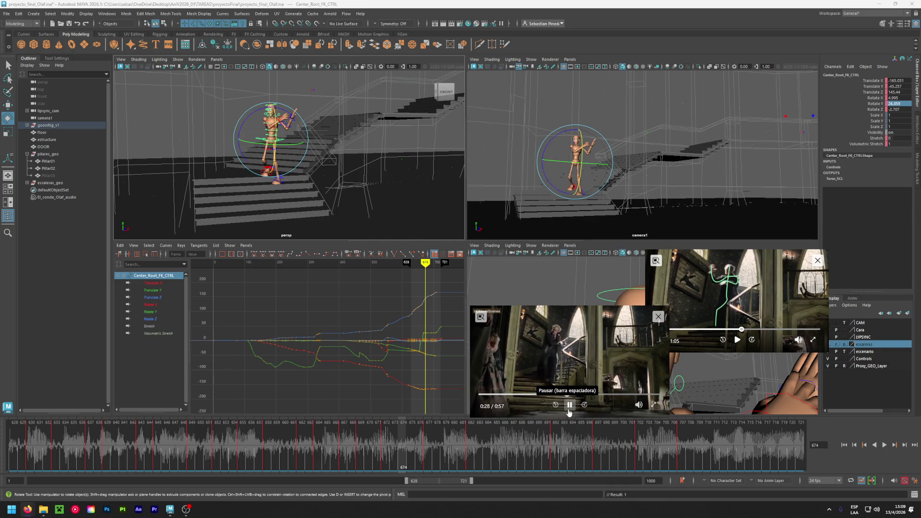
left_click(570, 404)
left_click(428, 457)
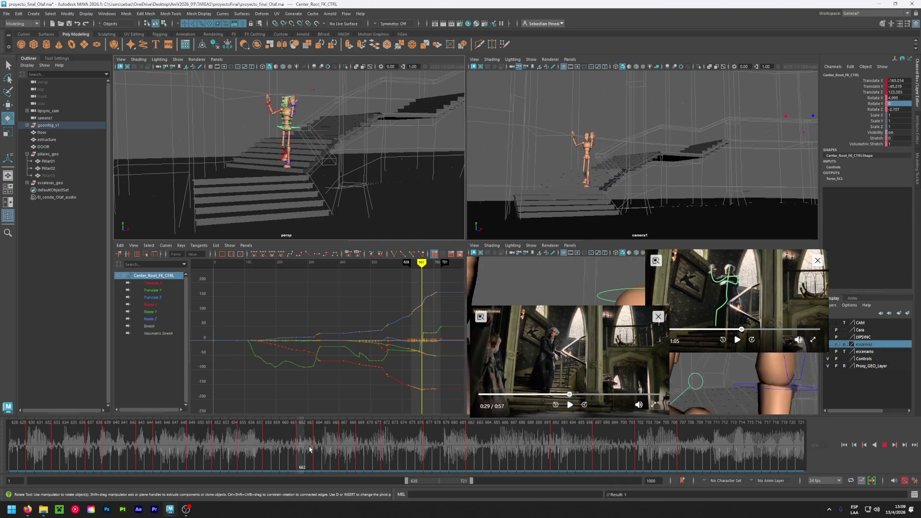
key("Escape")
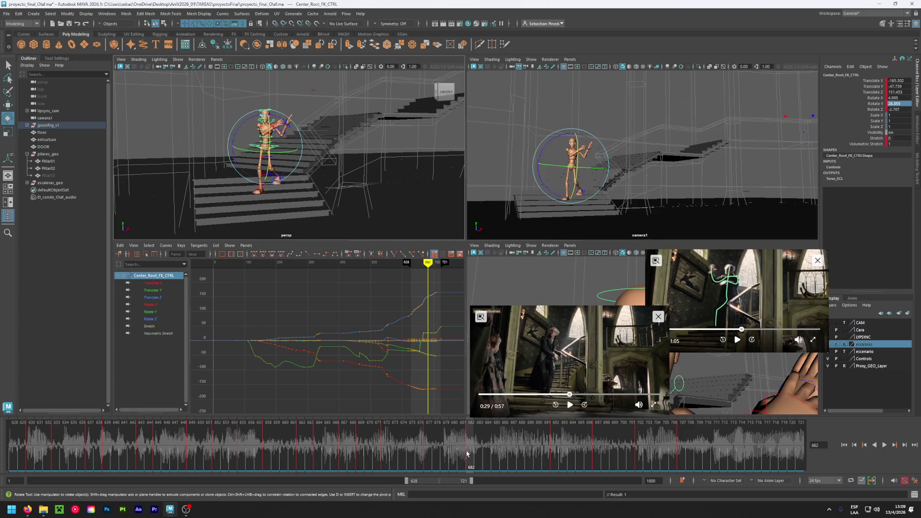
left_click(234, 109)
scroll(269, 158, "up", 5)
scroll(308, 187, "down", 2)
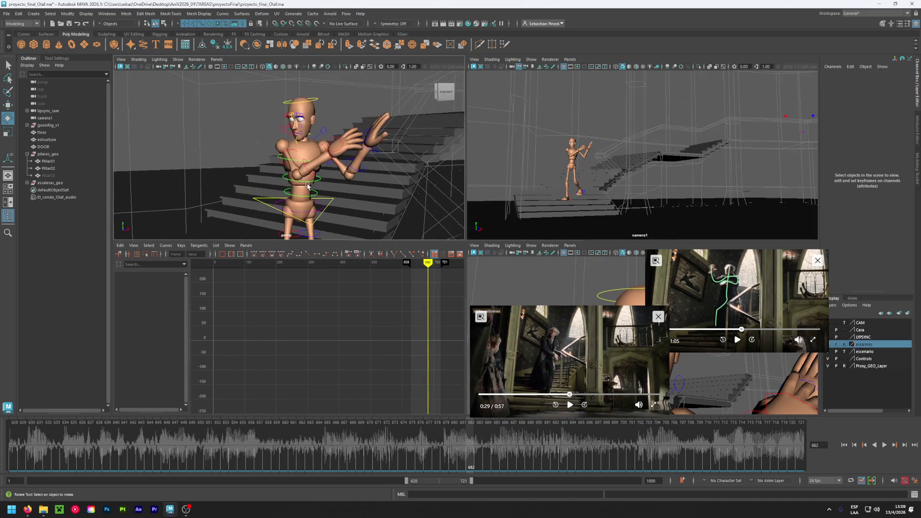
Rotate and key the right upper arm, then rotate the right forearm downward
left_click(289, 152)
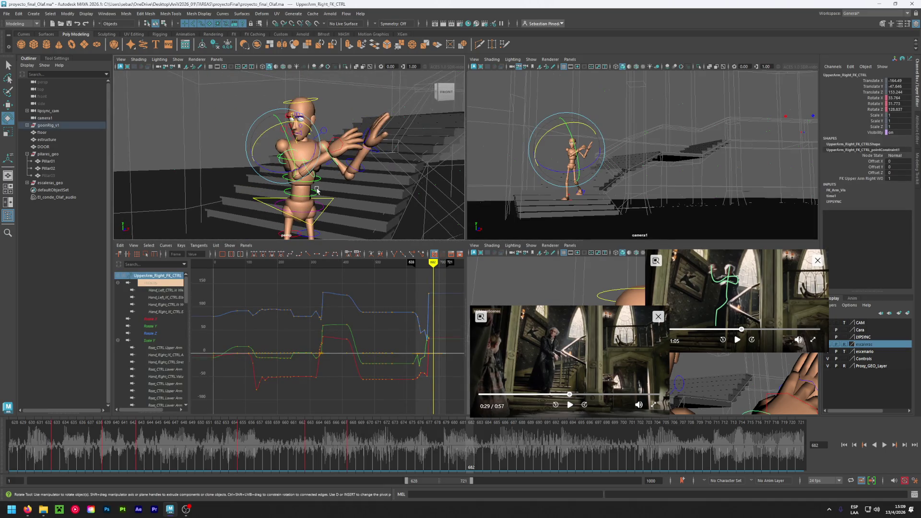
left_click_drag(311, 162, 287, 190)
key("s")
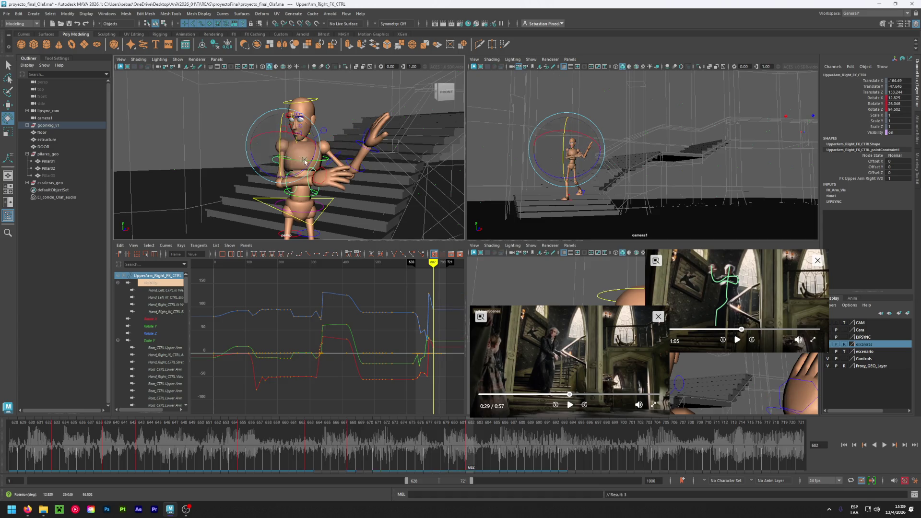
left_click(298, 188)
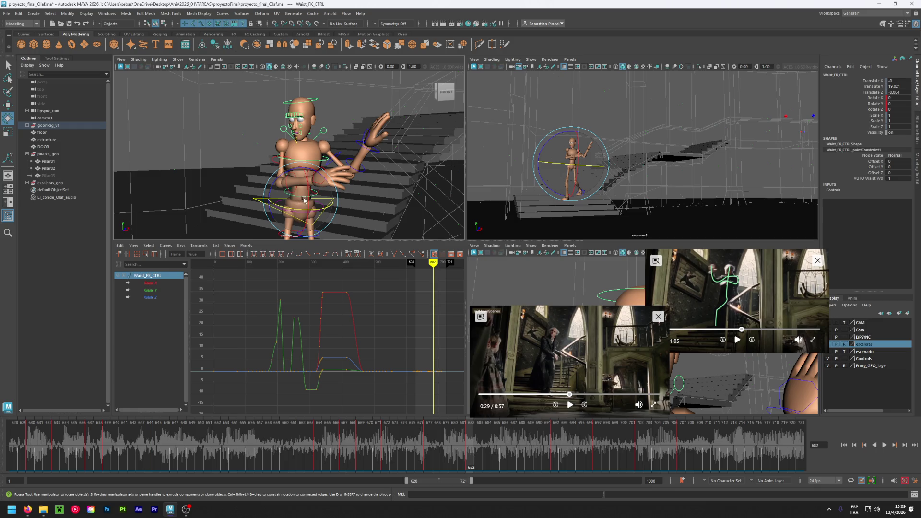
left_click(285, 187)
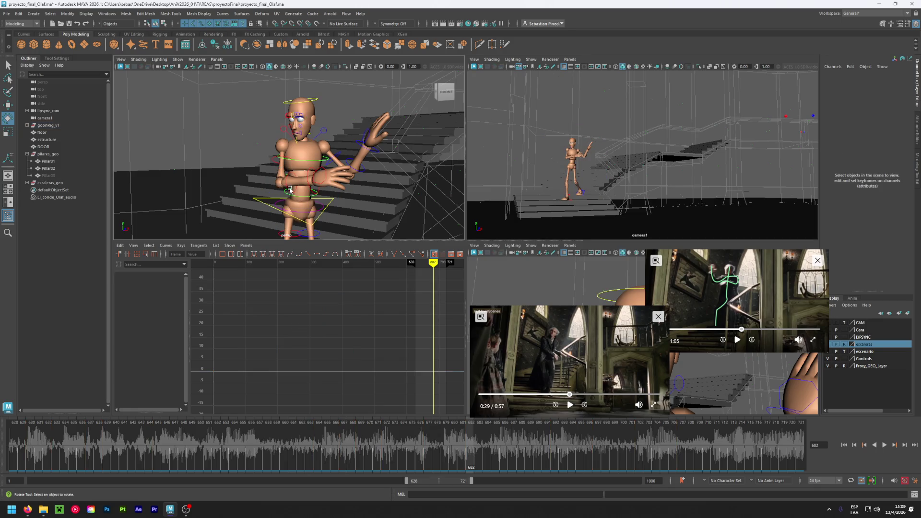
left_click(284, 185)
left_click(282, 181)
left_click(286, 183)
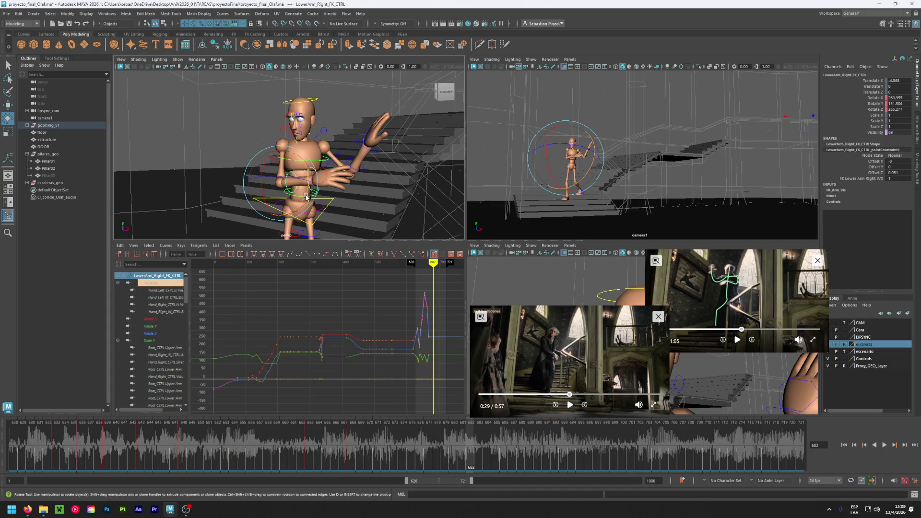
left_click_drag(306, 196, 300, 223)
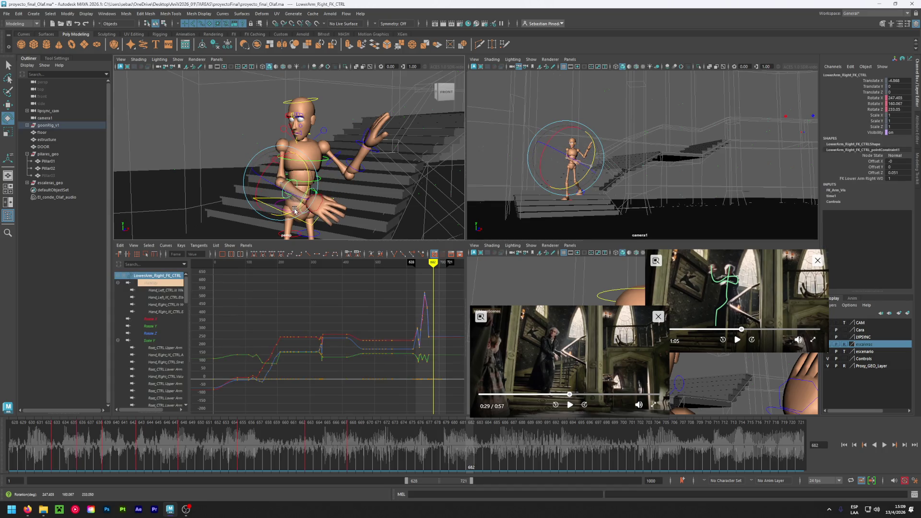
Raise the left upper arm, rotate the left forearm and right hand, then scrub back toward frame 674
left_click(332, 160)
mouse_move(334, 162)
left_mouse_down()
mouse_move(331, 183)
mouse_move(347, 173)
mouse_move(343, 211)
left_mouse_up()
left_click(341, 184)
left_click(348, 179)
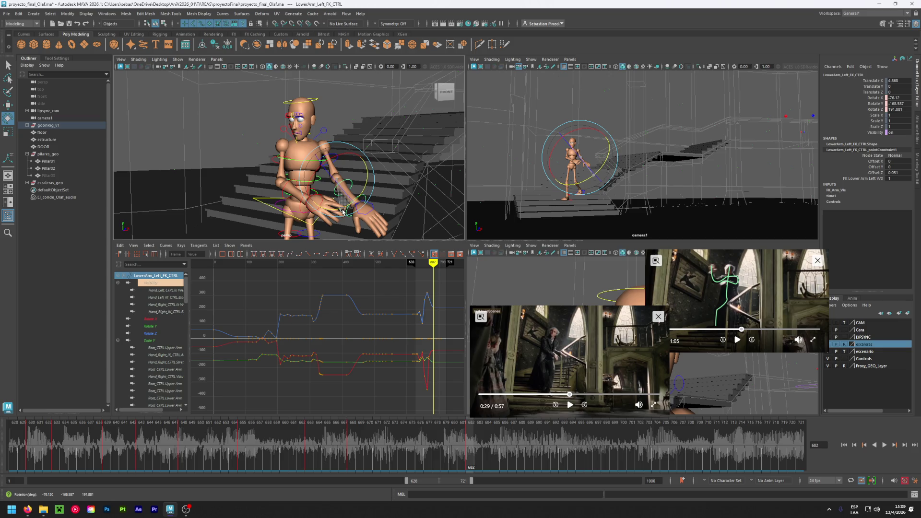
left_click(306, 197)
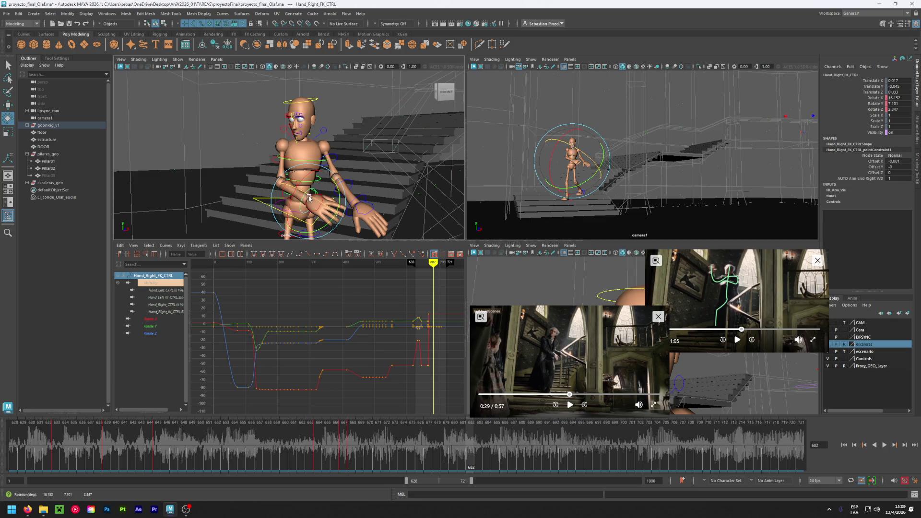
left_click_drag(311, 197, 355, 201)
left_click(356, 202)
left_click(355, 201)
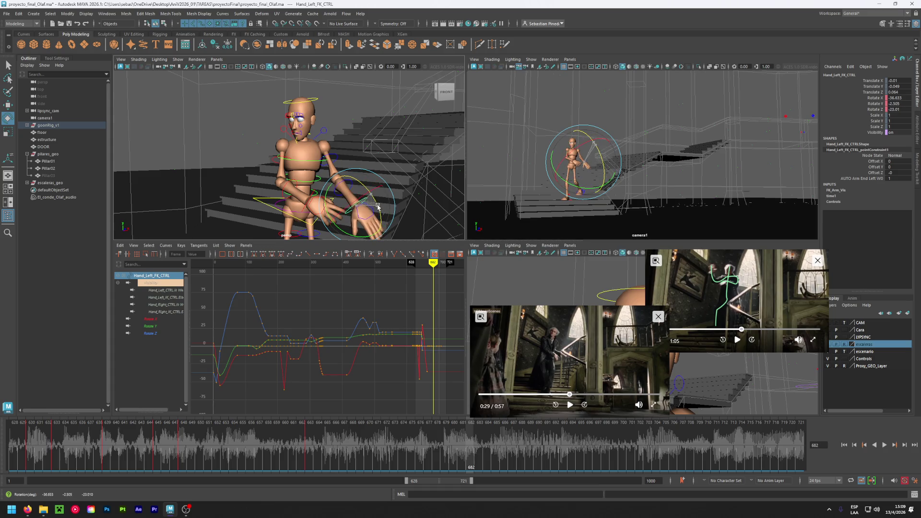
left_click(425, 444)
mouse_move(425, 444)
left_mouse_down()
mouse_move(388, 432)
mouse_move(403, 422)
mouse_move(470, 434)
left_mouse_up()
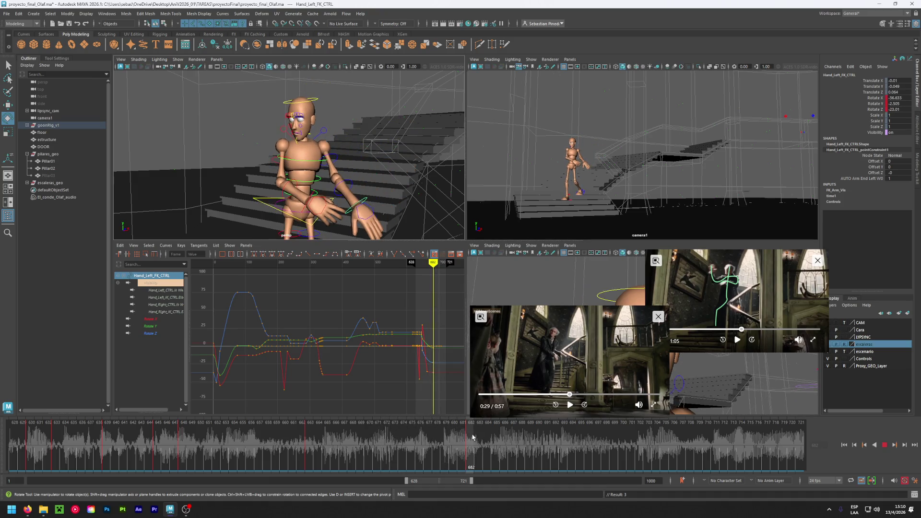
Play the reference video to 0:31 and play the timeline up to frame 710
left_click(570, 404)
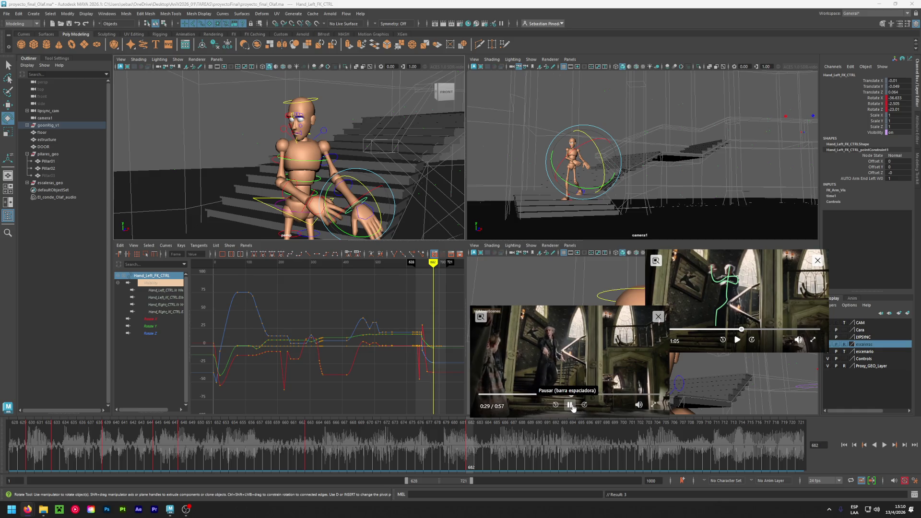
left_click(570, 405)
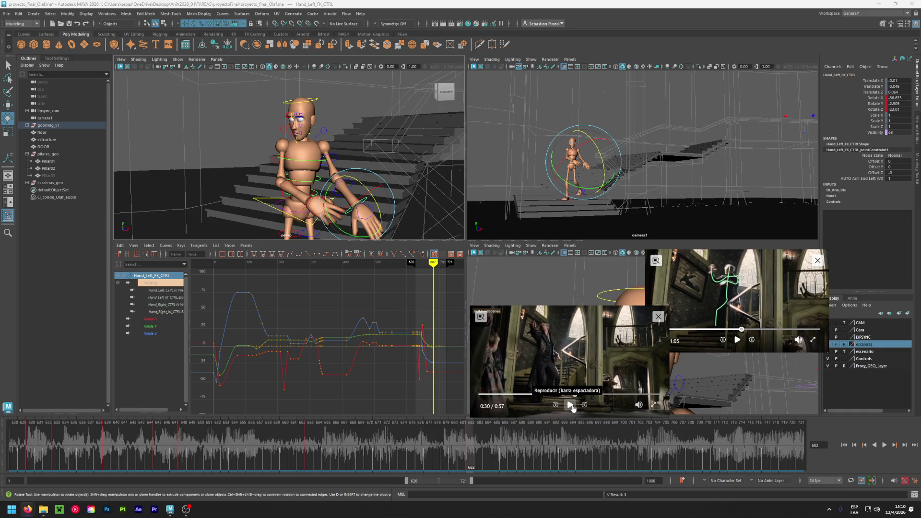
left_click(571, 406)
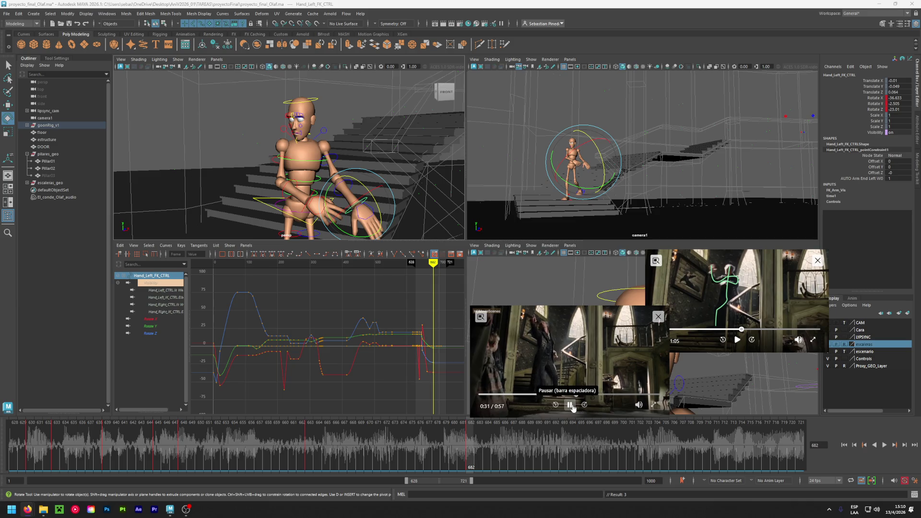
left_click(571, 406)
key("alt+v")
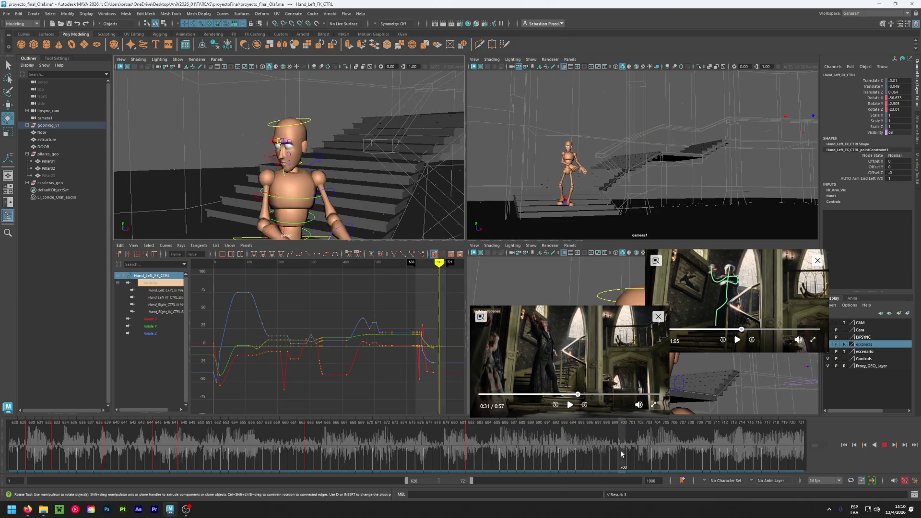
left_click(704, 461)
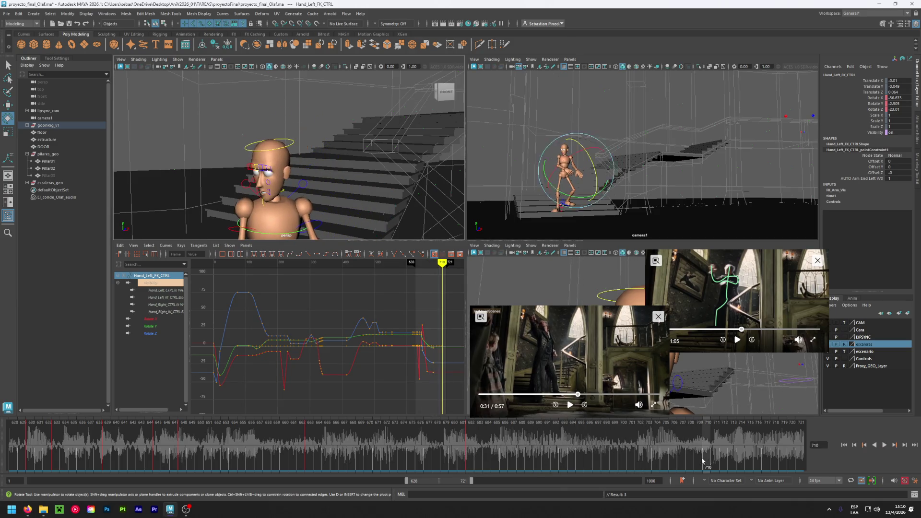
Rewind the reference video to 0:30, move the animation to frame 704, and bring the left hand into view
left_click(570, 405)
key("Left")
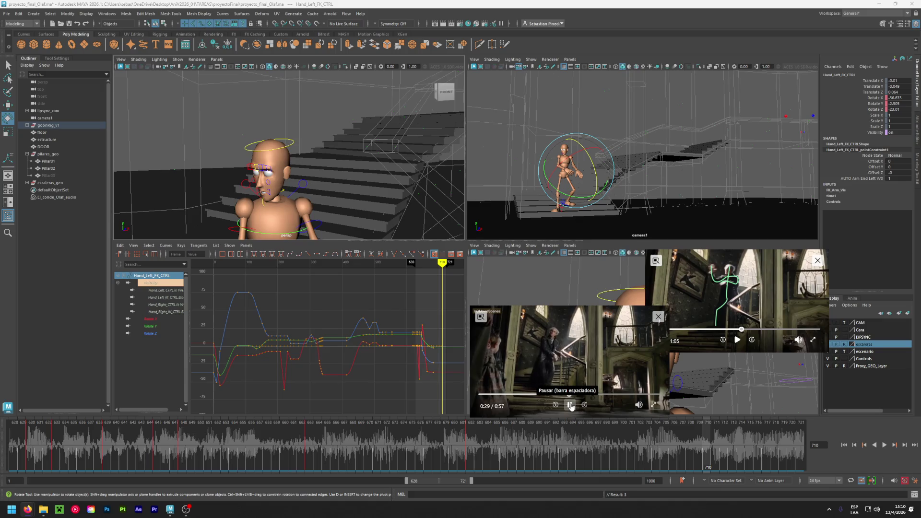
left_click(570, 406)
left_click(570, 405)
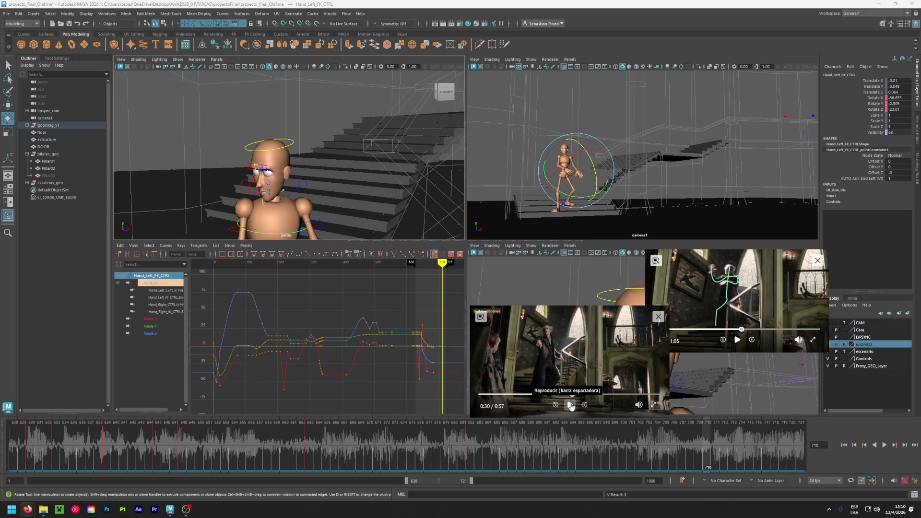
left_click(570, 405)
left_click(627, 451)
left_click_drag(626, 451, 658, 452)
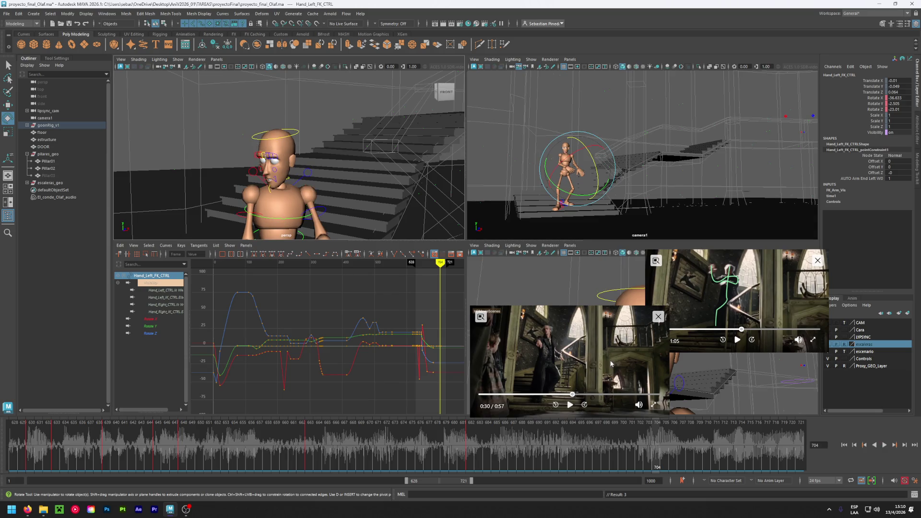
mouse_move(348, 208)
left_mouse_down("alt")
mouse_move(364, 182)
mouse_move(353, 153)
left_mouse_up("alt")
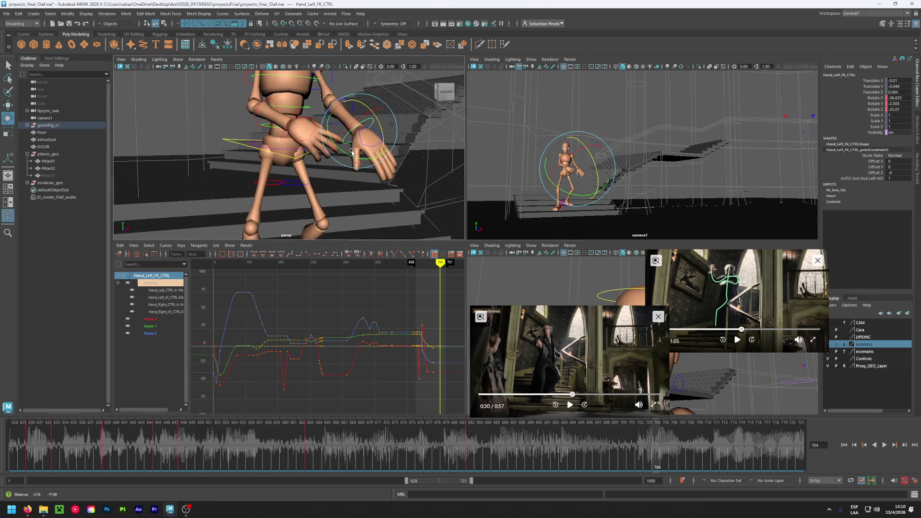
Frame the hand and rotate the right forearm in closer to the body
key("f")
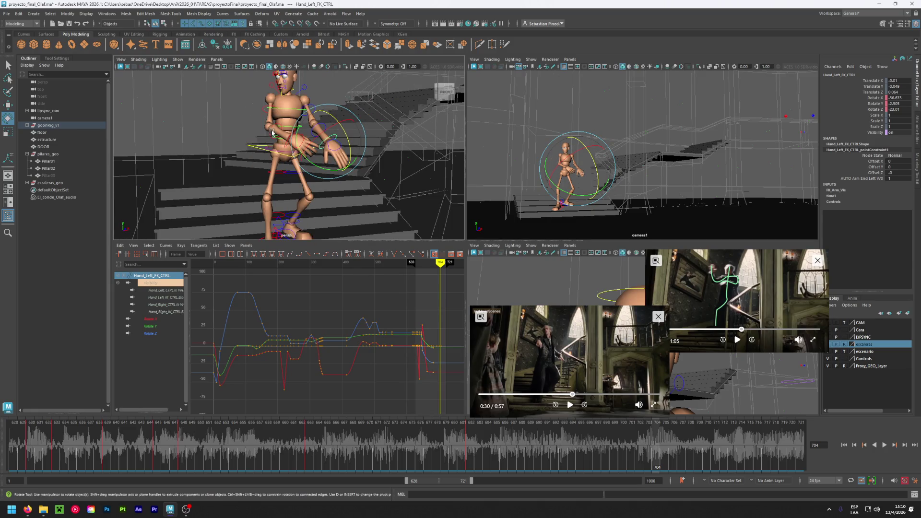
left_click(271, 133)
mouse_move(288, 141)
left_mouse_down()
mouse_move(245, 138)
mouse_move(273, 134)
left_mouse_up()
left_click(274, 134)
left_click(282, 143)
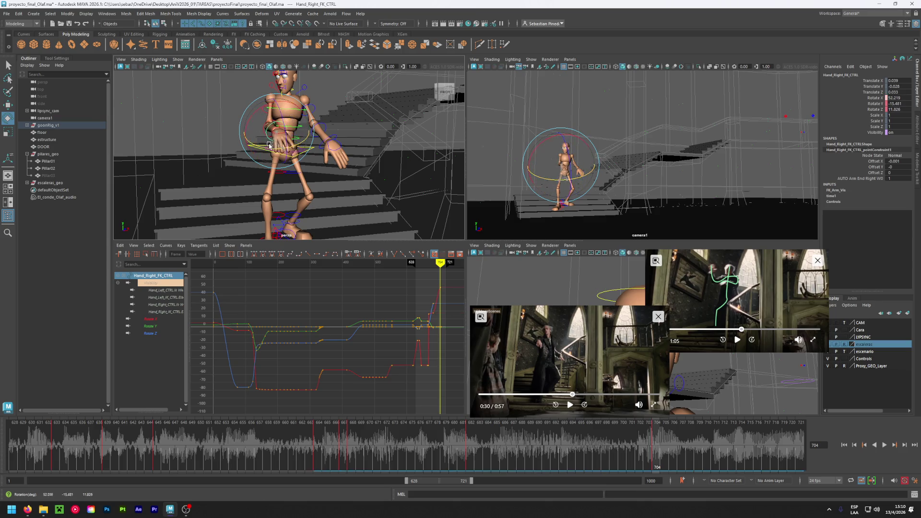
left_click(266, 129)
left_click(270, 130)
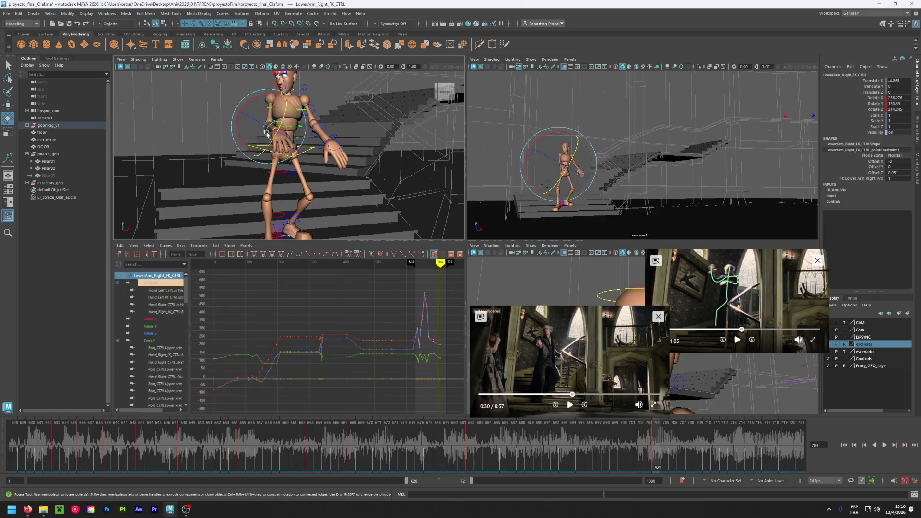
left_click_drag(274, 132, 272, 133)
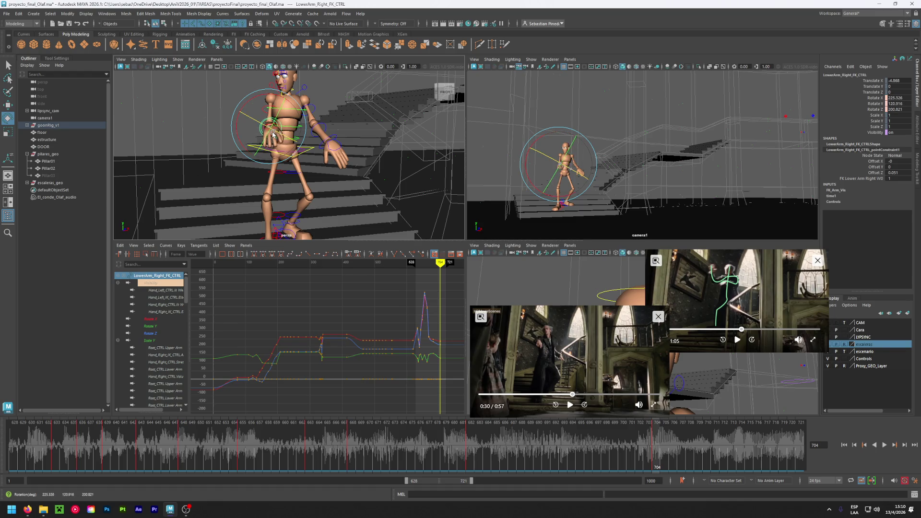
left_click(273, 134)
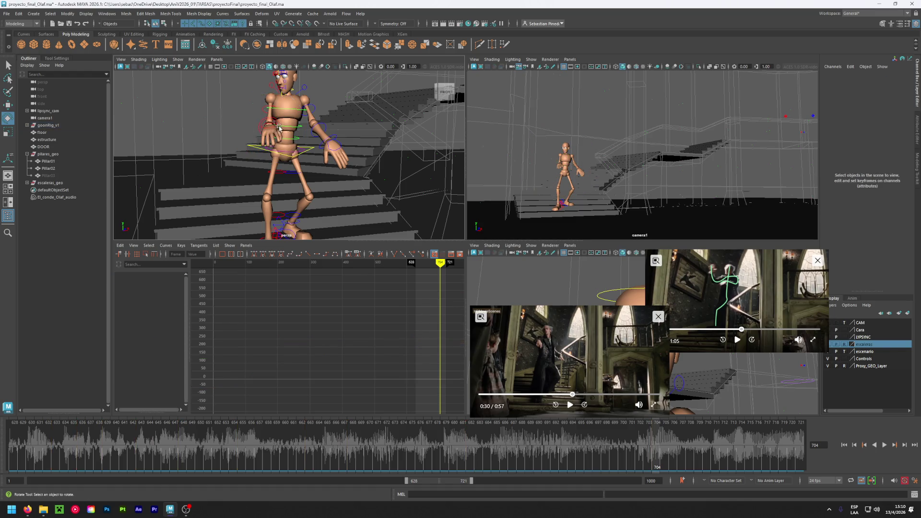
left_click(279, 127)
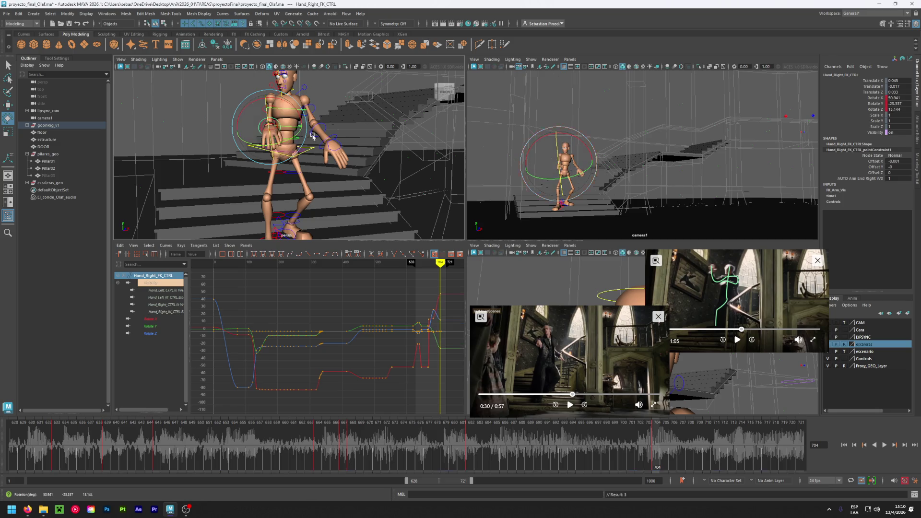
left_click(313, 110)
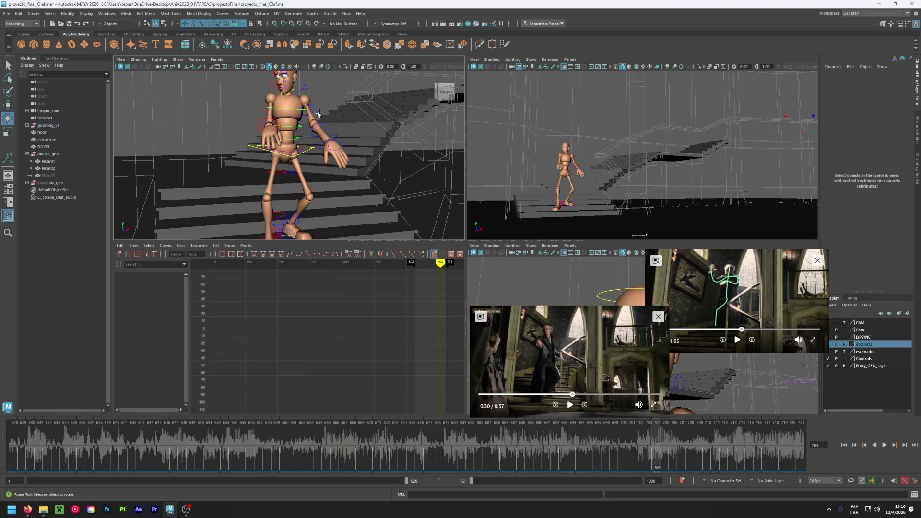
Swing the left upper arm toward the body and clear the selection
left_click(321, 123)
left_click(255, 91)
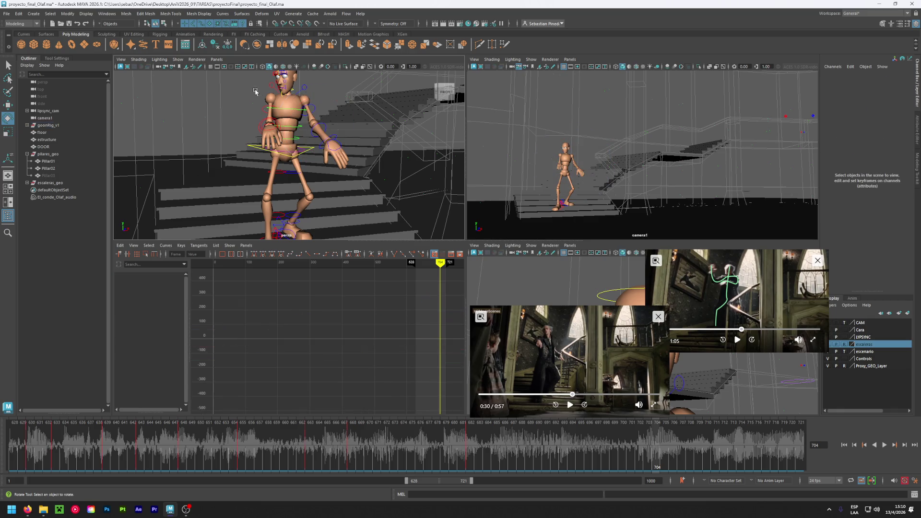
left_click(309, 111)
mouse_move(309, 110)
left_mouse_down()
mouse_move(326, 137)
mouse_move(325, 123)
left_mouse_up()
left_click(325, 137)
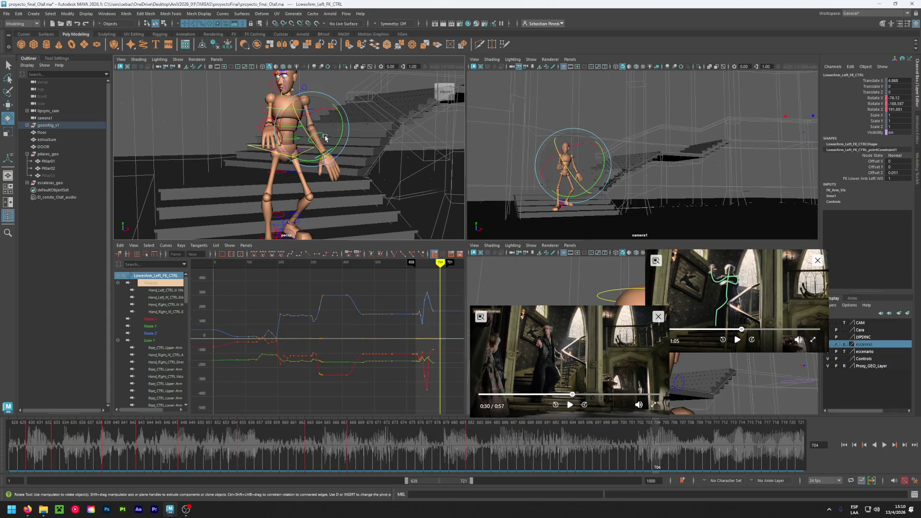
left_click(243, 114)
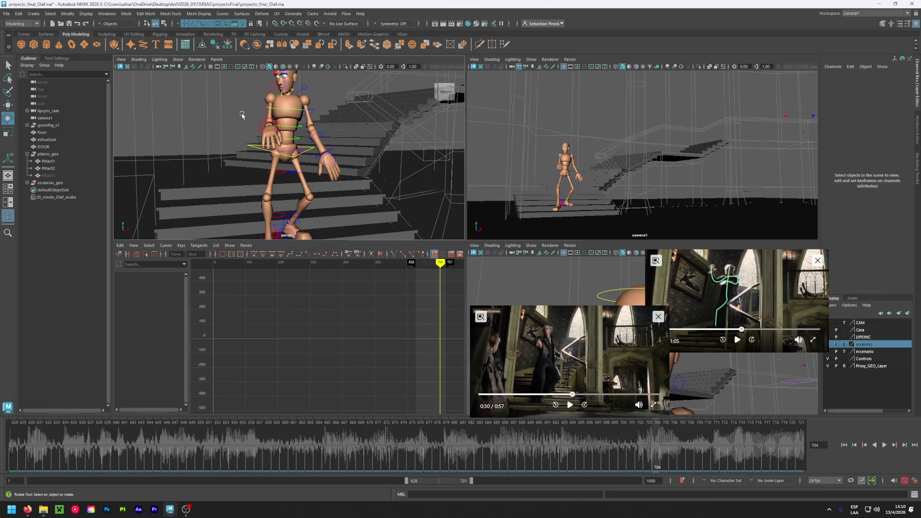
left_click(292, 157)
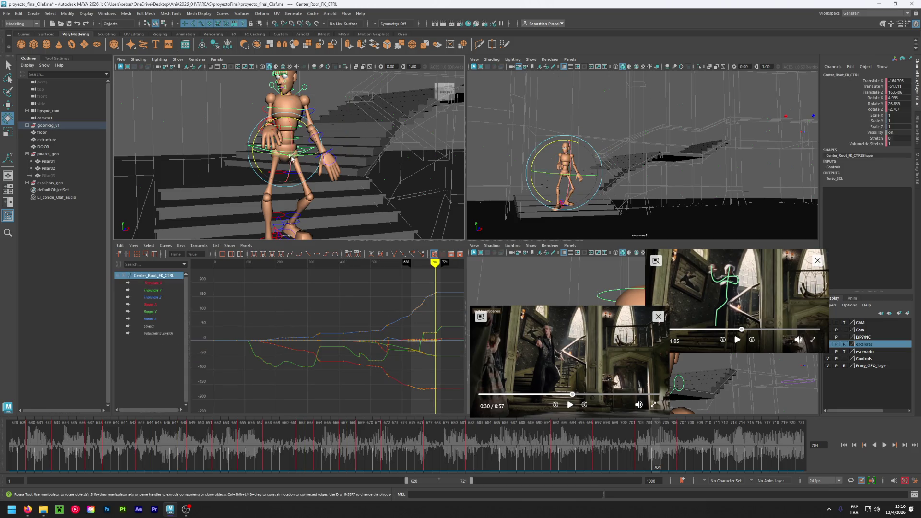
Turn the root further so its Rotate Y is keyed at 58 on frame 707
mouse_move(291, 157)
left_mouse_down("alt")
mouse_move(264, 232)
mouse_move(263, 175)
mouse_move(246, 169)
mouse_move(255, 160)
left_mouse_up("alt")
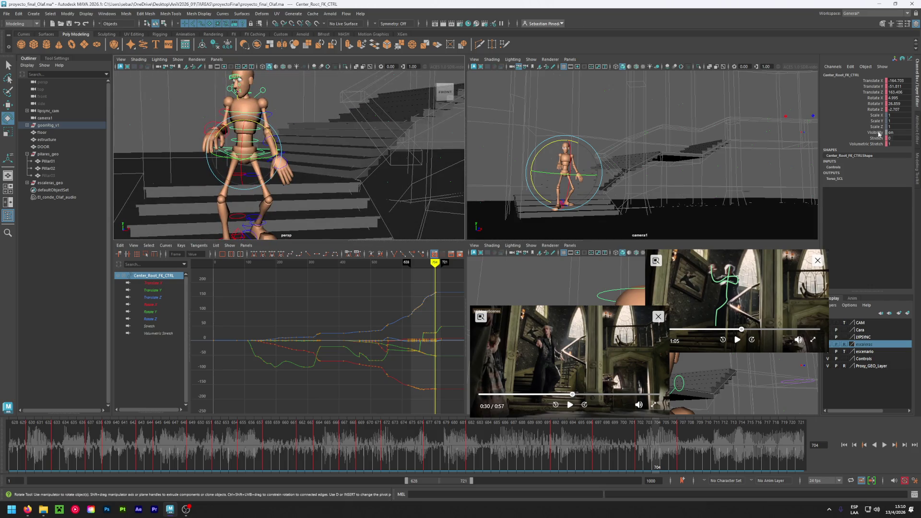
left_click_drag(269, 154, 204, 151)
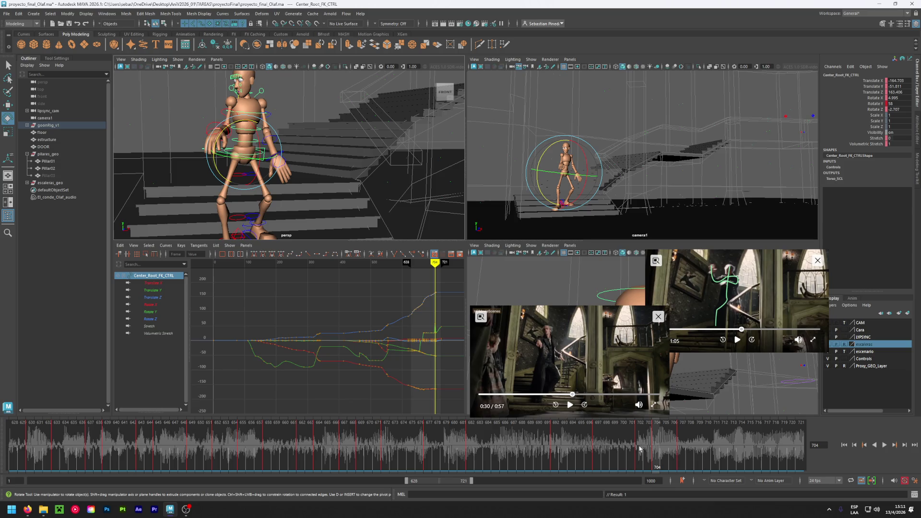
key("alt+v")
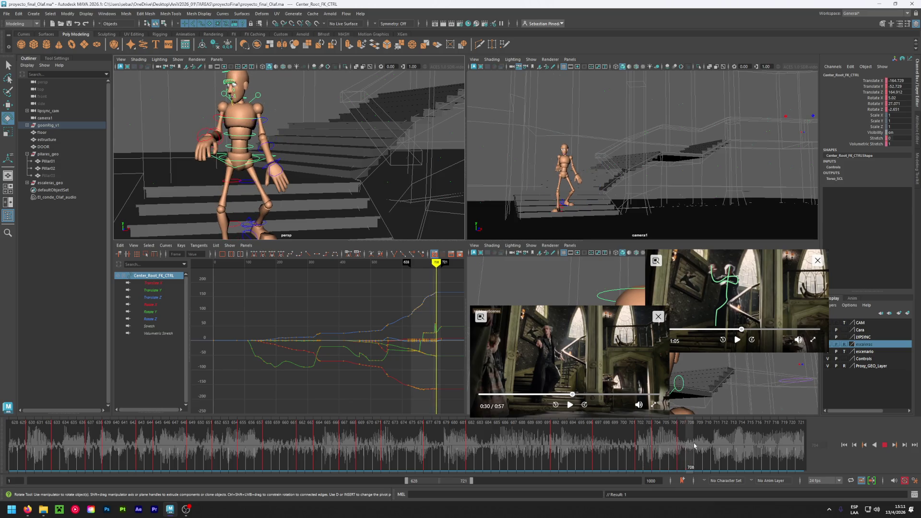
left_click_drag(693, 446, 657, 451)
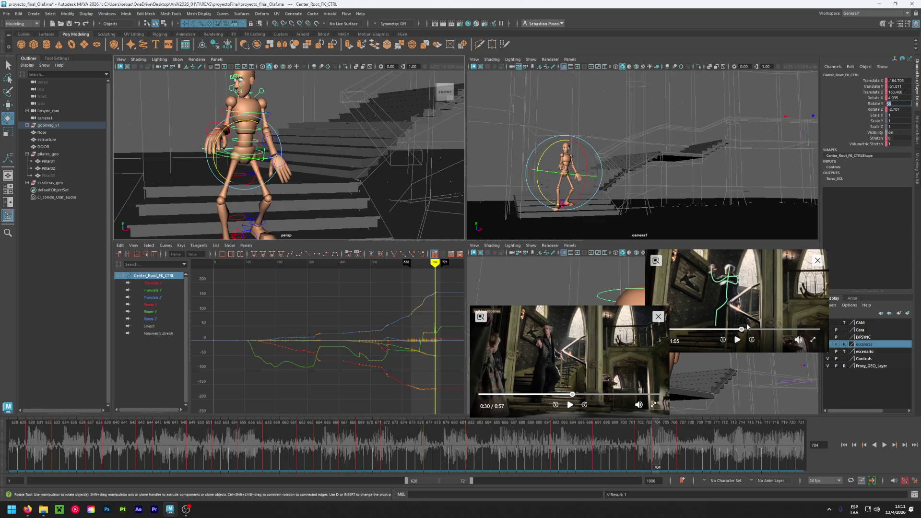
left_click_drag(673, 449, 682, 449)
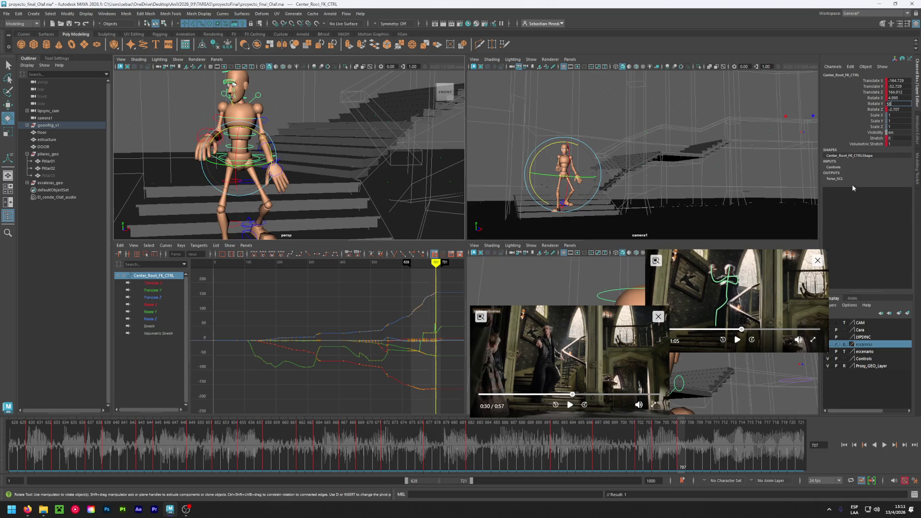
key("Return")
Play back the turn from frame 682 and select frames 691–703 on the Time Slider
left_click(509, 443)
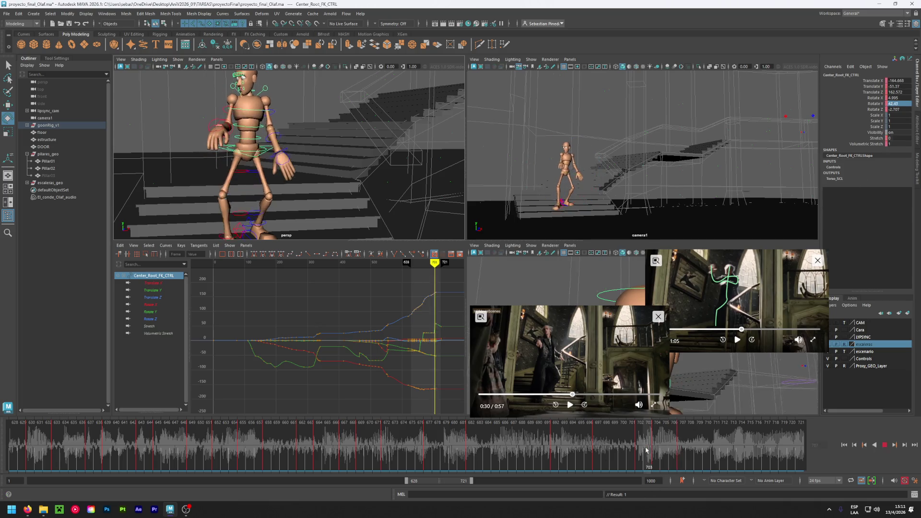
key("alt+v")
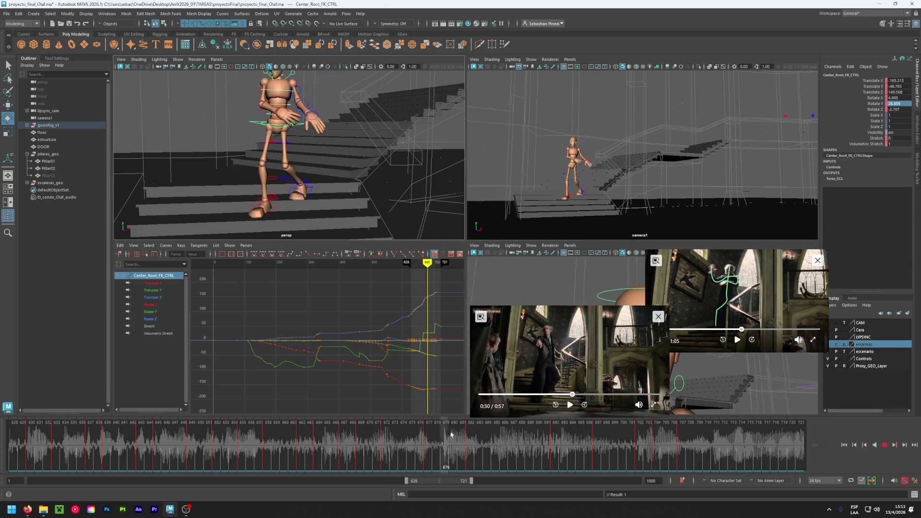
left_click(476, 437)
left_click(469, 440)
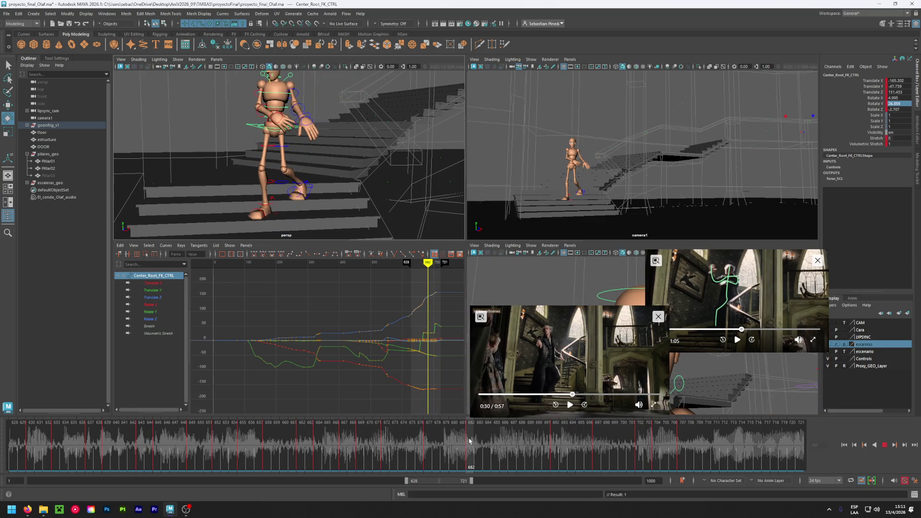
key("alt+v")
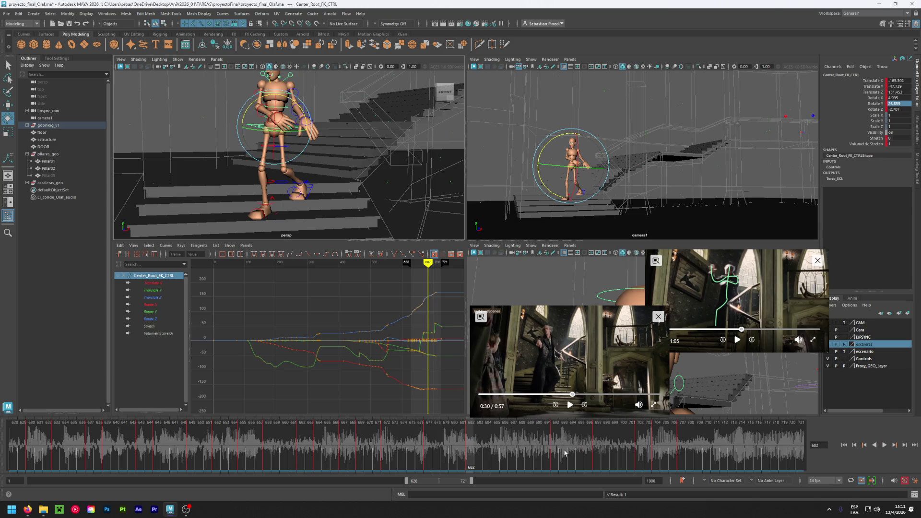
mouse_move(546, 452)
left_mouse_down("shift")
mouse_move(650, 453)
mouse_move(643, 453)
left_mouse_up("shift")
right_click(643, 445)
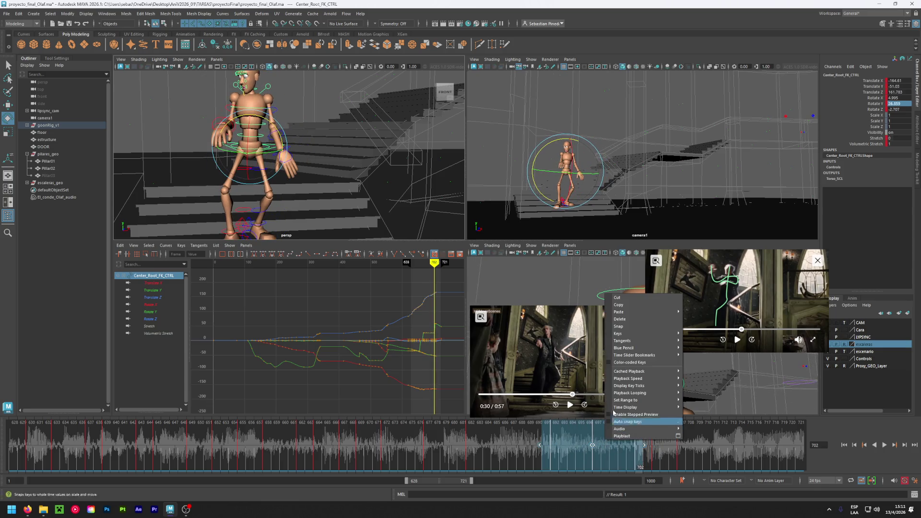
left_click(623, 320)
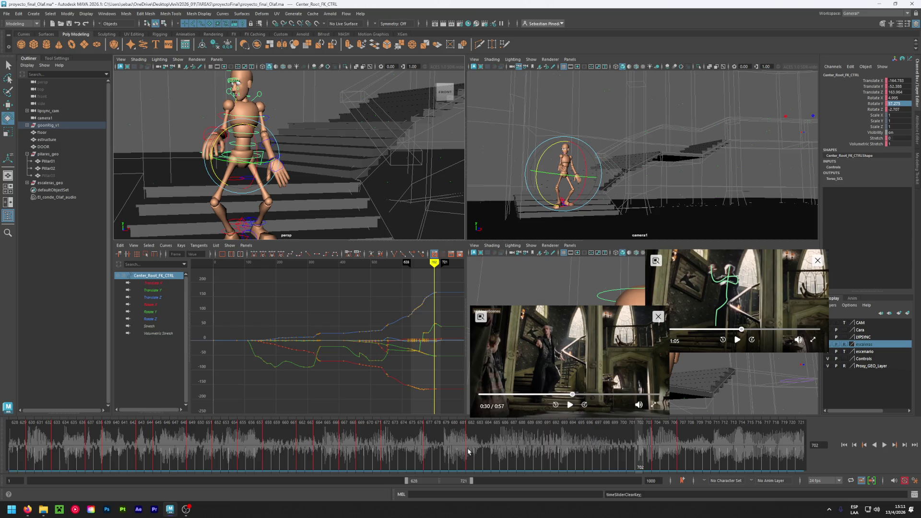
key("alt+v")
left_click_drag(583, 451, 654, 454)
key("alt+v")
key("ctrl+z")
left_click(554, 444)
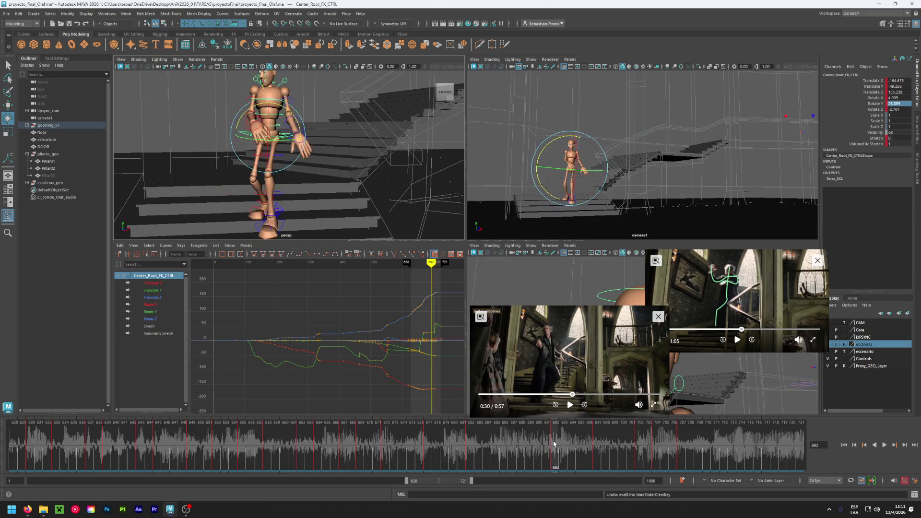
Delete the two flat Rotate Y keys before frame 707 in the Graph Editor
left_click(150, 311)
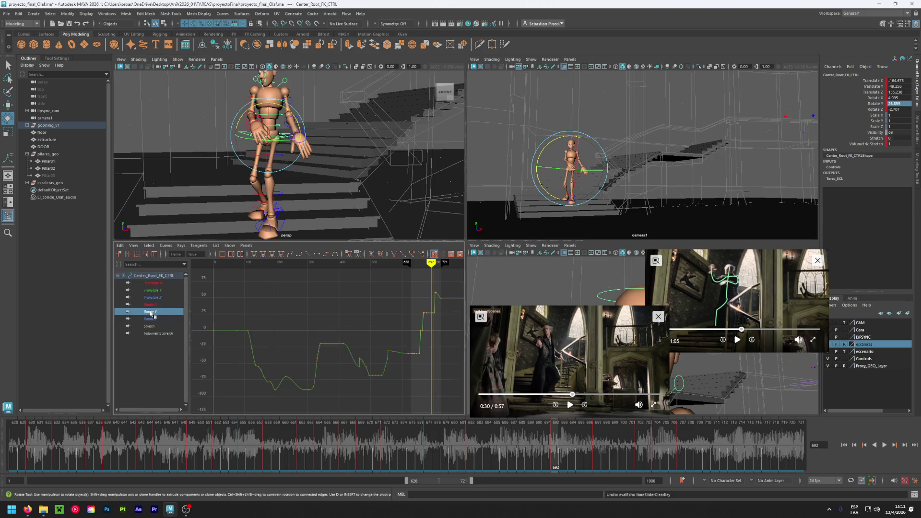
scroll(439, 318, "up", 5)
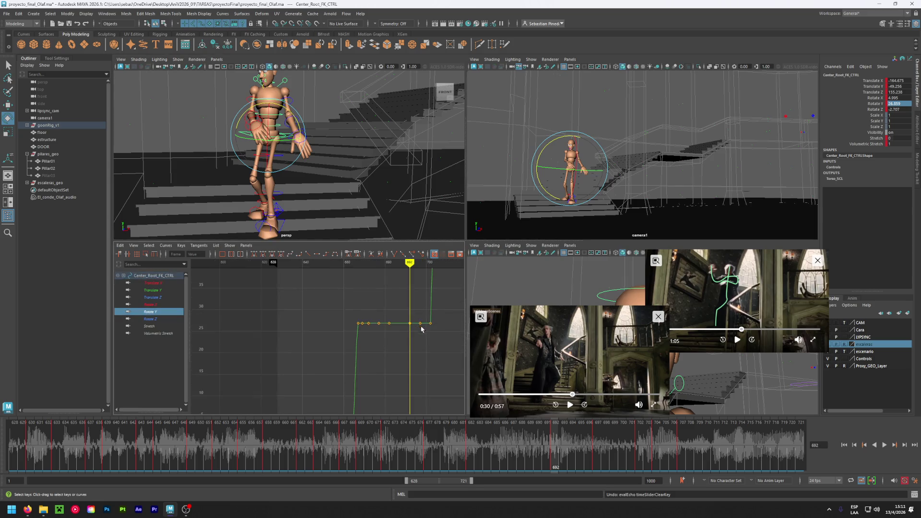
left_click_drag(448, 318, 446, 320)
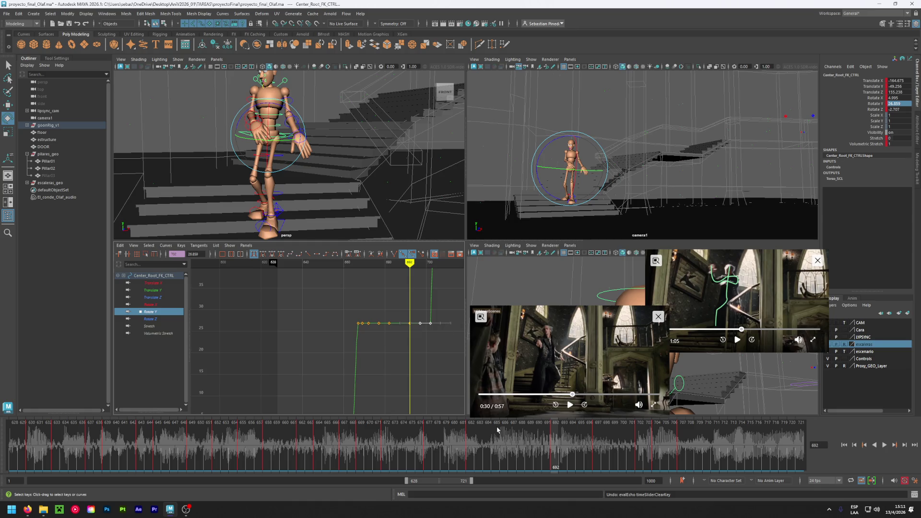
key("Delete")
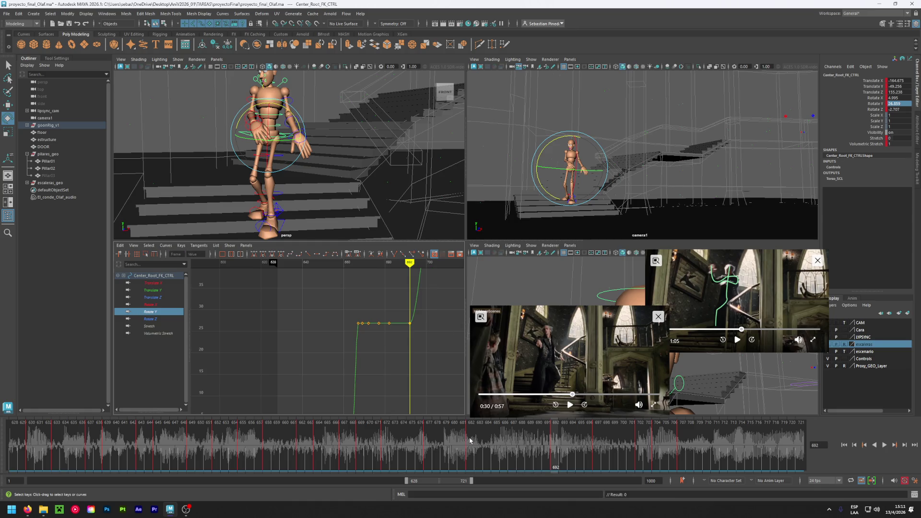
Scrub and play through the turn, then shift the visible frame range to 650–743
left_click_drag(469, 440, 523, 436)
mouse_move(569, 439)
left_mouse_down()
mouse_move(671, 441)
mouse_move(429, 439)
mouse_move(679, 442)
left_mouse_up()
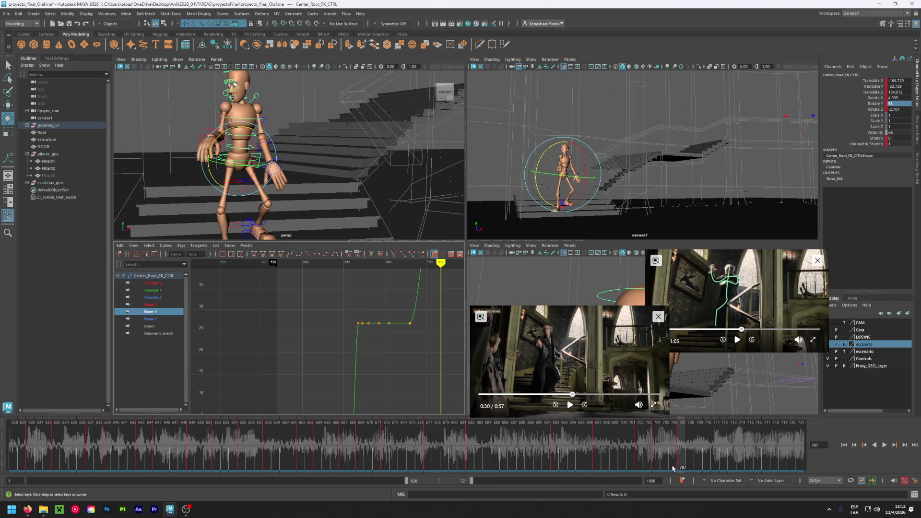
key("alt+v")
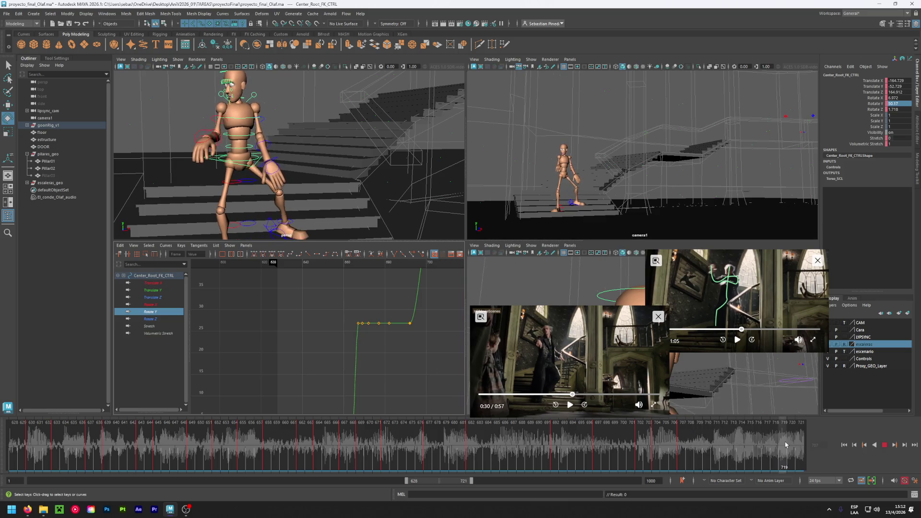
key("alt+v")
left_click_drag(429, 478, 444, 474)
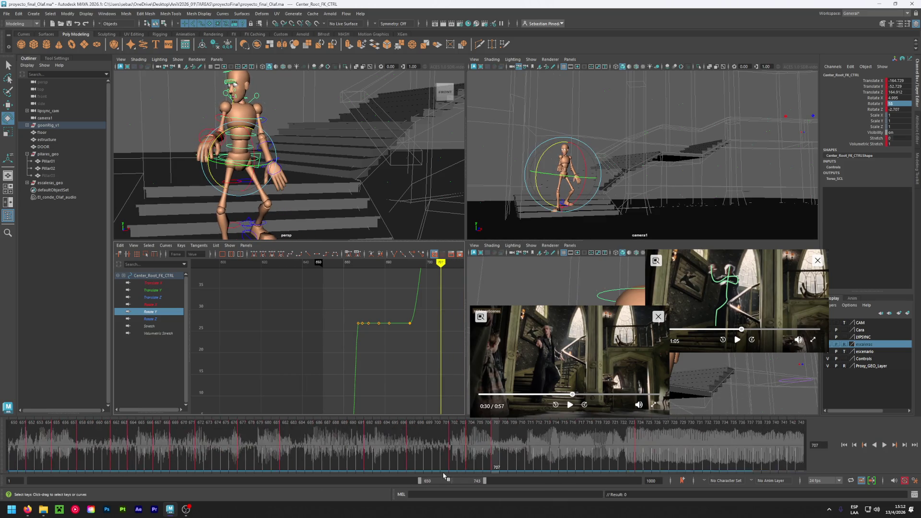
Review the turn past frame 707, save proyecto_final_Olaf.ma, and clear the selection
key("alt+v")
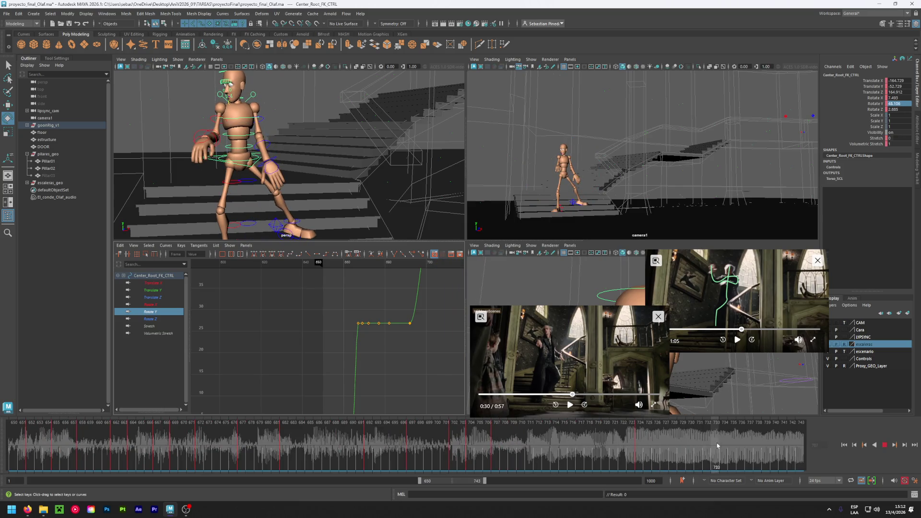
mouse_move(771, 447)
left_mouse_down()
mouse_move(640, 438)
mouse_move(495, 445)
left_mouse_up()
key("ctrl+s")
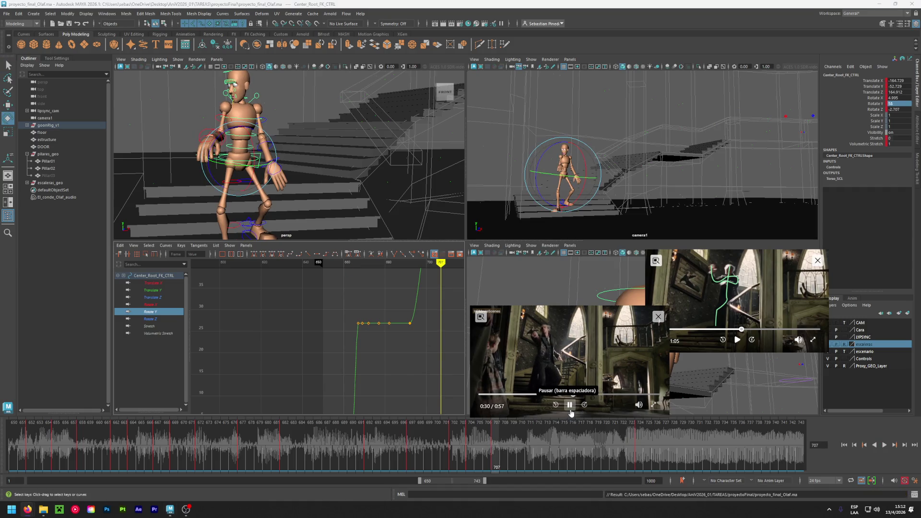
left_click_drag(496, 448, 569, 445)
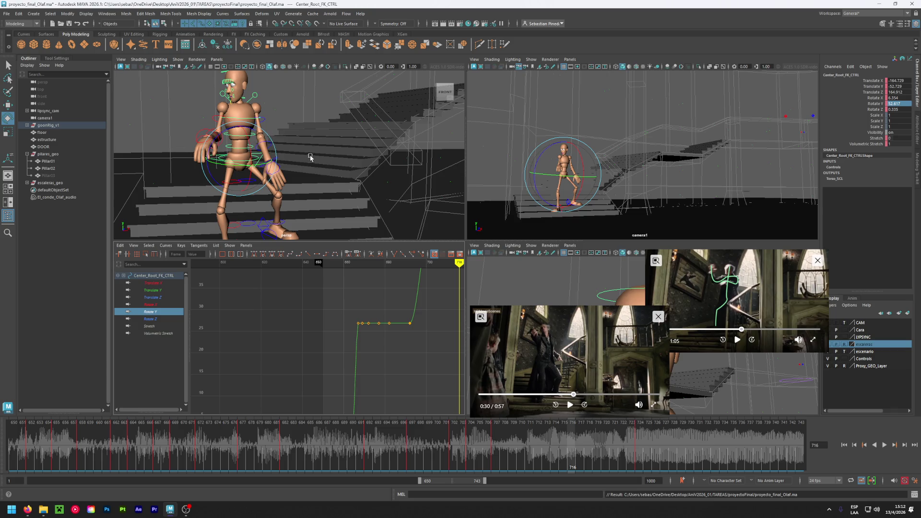
left_click_drag(310, 158, 341, 178, "alt")
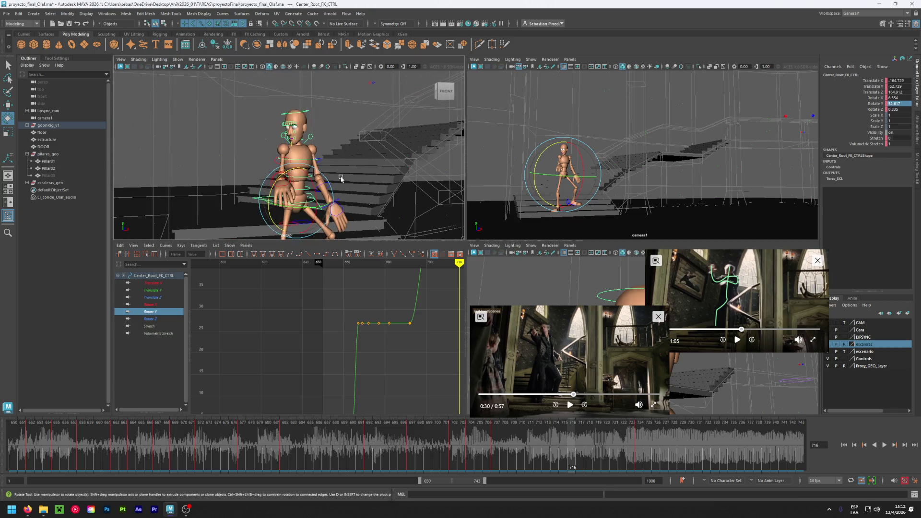
left_click(224, 127)
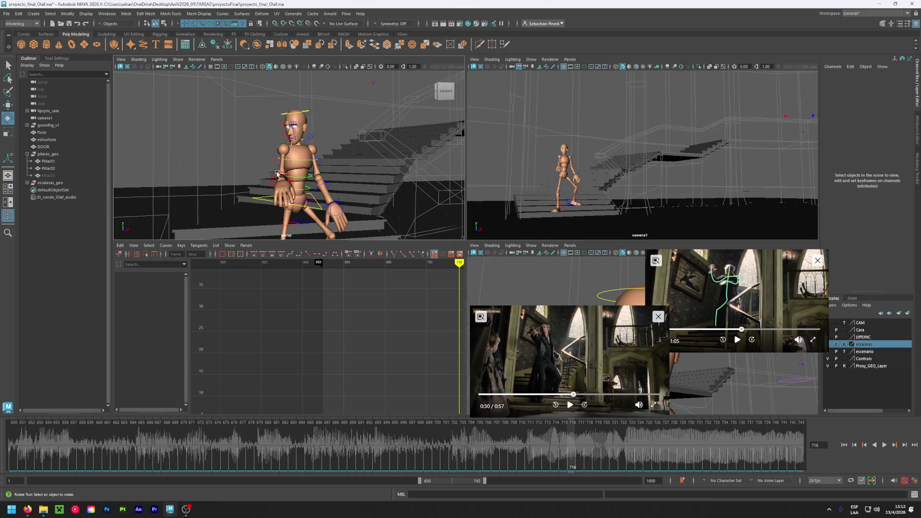
left_click_drag(253, 183, 260, 187, "alt")
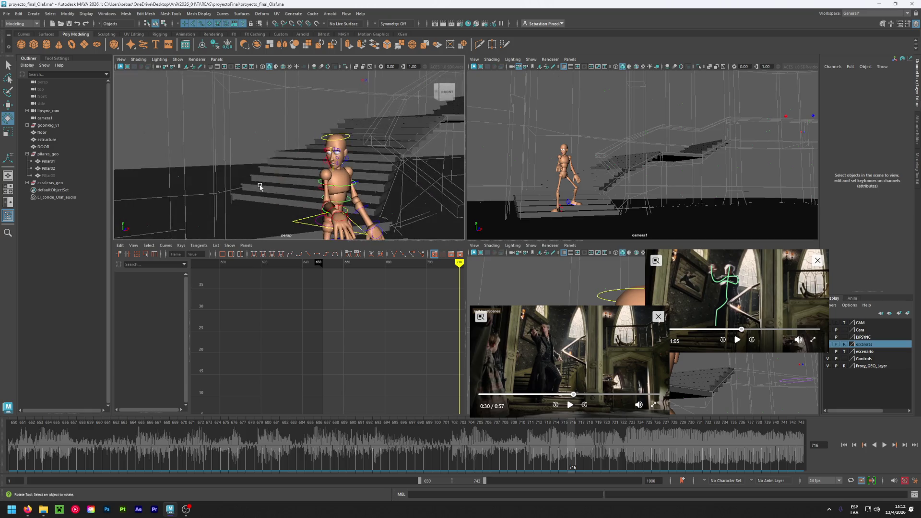
Select the right upper arm control and try raising the right arm above the head
left_click(325, 205)
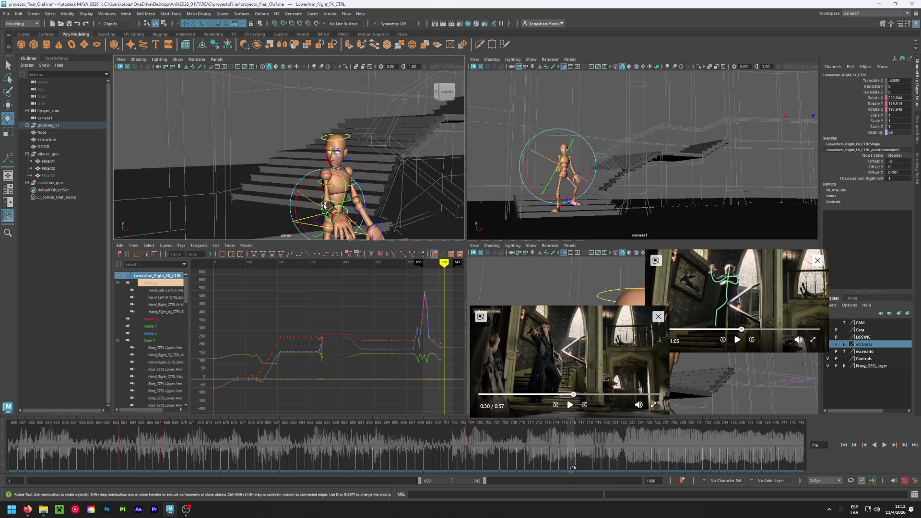
left_click(289, 168)
left_click(326, 194)
mouse_move(326, 193)
left_mouse_down()
mouse_move(338, 165)
mouse_move(329, 190)
left_mouse_up()
left_click(327, 172)
left_click(327, 171)
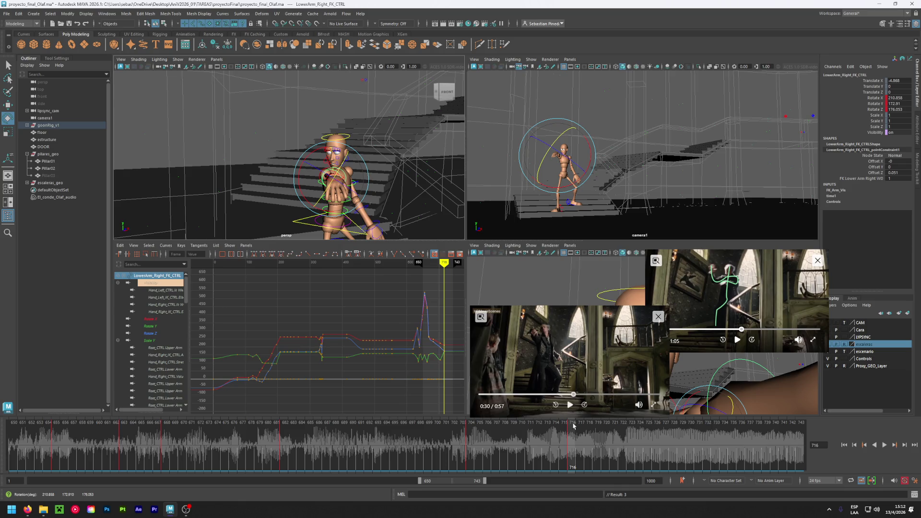
Scrub from frame 715 back to 689, undo the trial arm rotation, and reselect the right upper arm
left_click(560, 437)
mouse_move(559, 438)
left_mouse_down()
mouse_move(297, 431)
mouse_move(468, 437)
left_mouse_up()
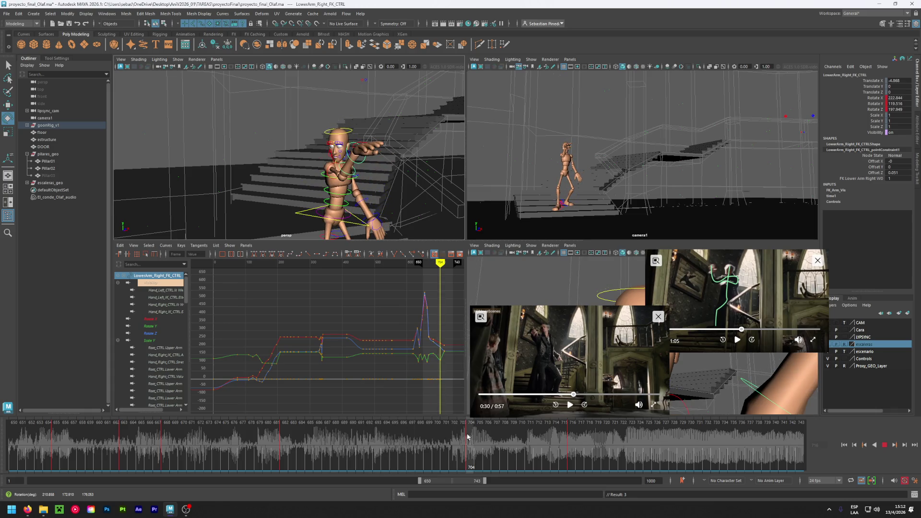
key("Escape")
key("ctrl+z")
key("ctrl+z")
key("ctrl+z")
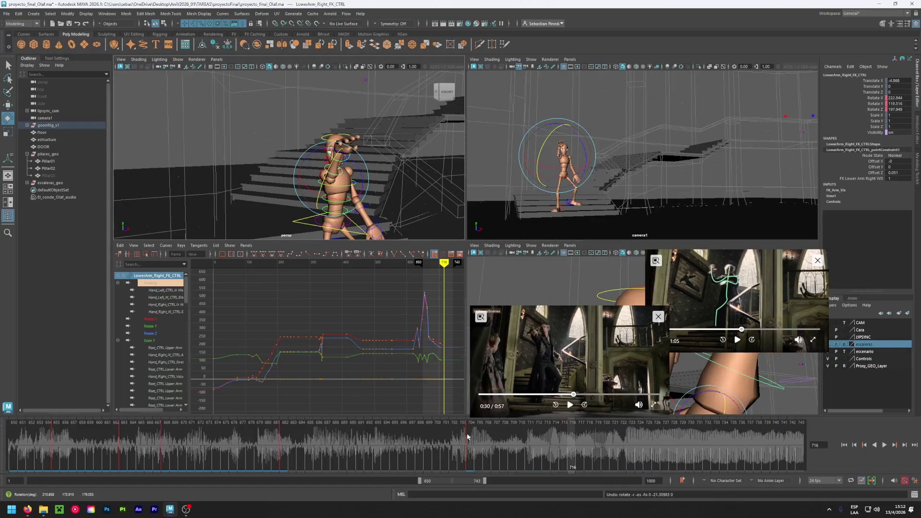
key("ctrl+z")
key("ctrl+z")
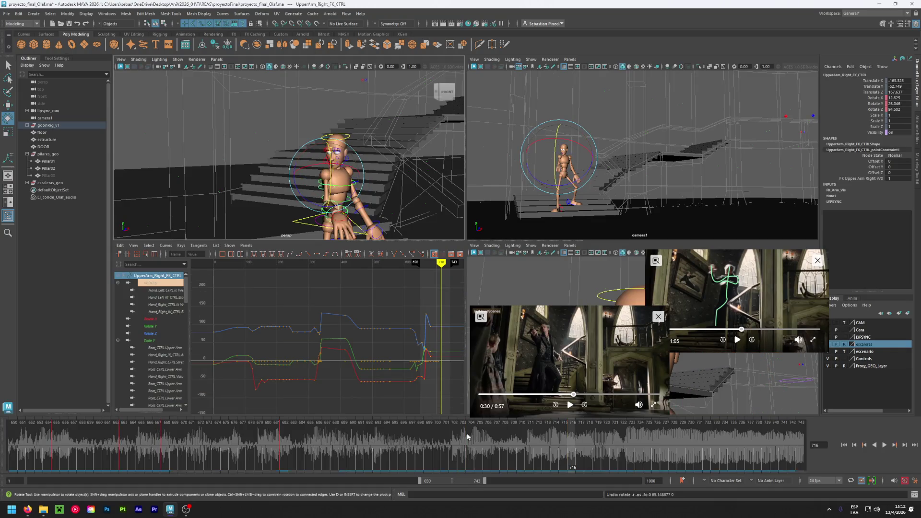
left_click(231, 177)
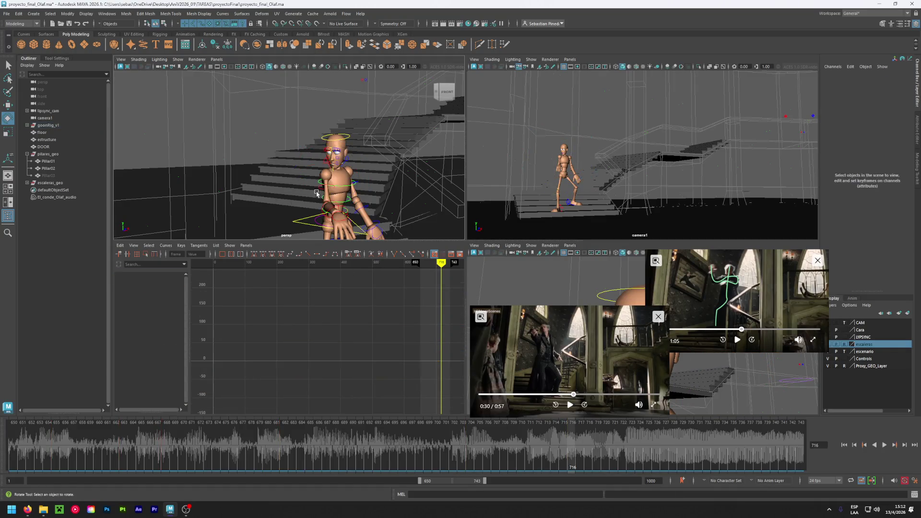
left_click(322, 190)
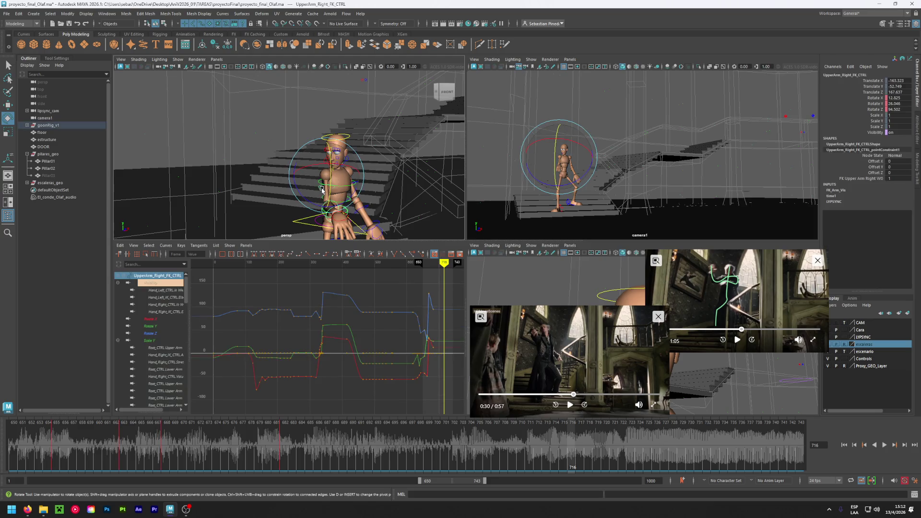
Play back the animation and settle on frame 704 with the right lower arm selected
key("alt+v")
left_click(460, 450)
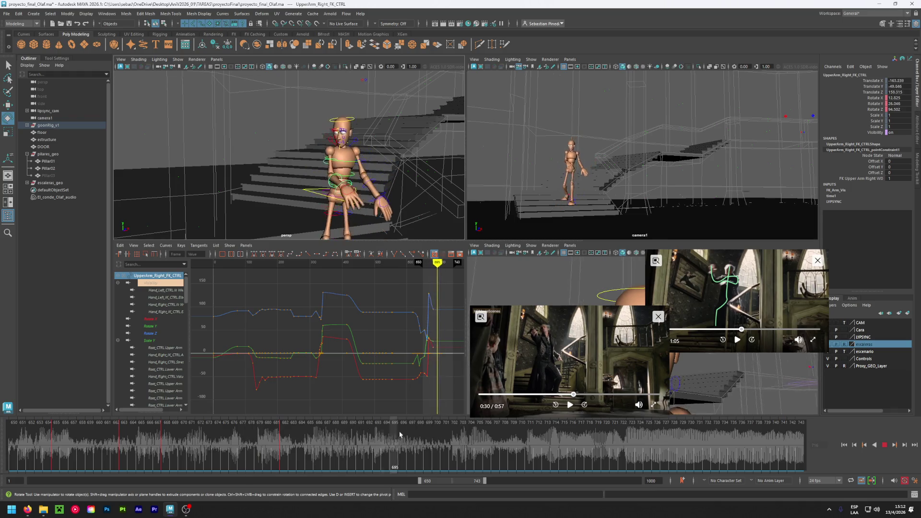
key("Escape")
left_click(329, 187)
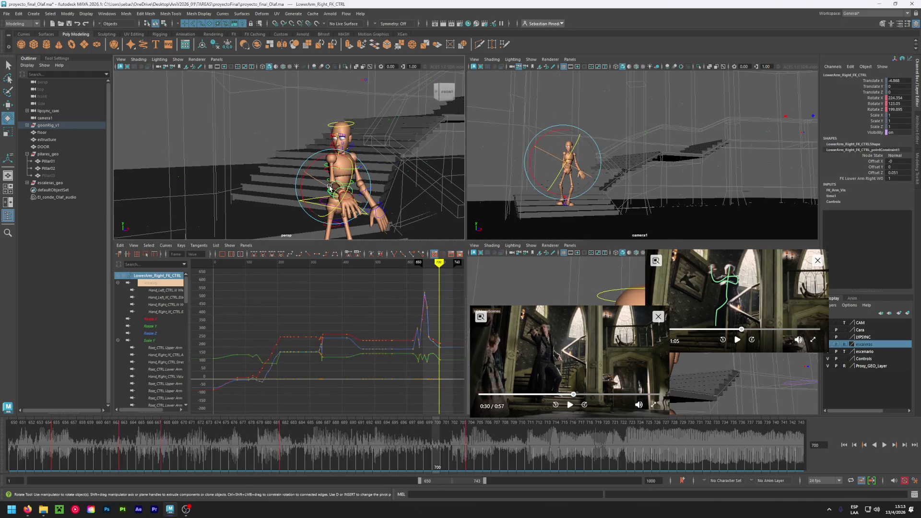
key("period")
Check the right upper arm and hand controls at frame 704, then select the left forearm control
left_click(320, 186)
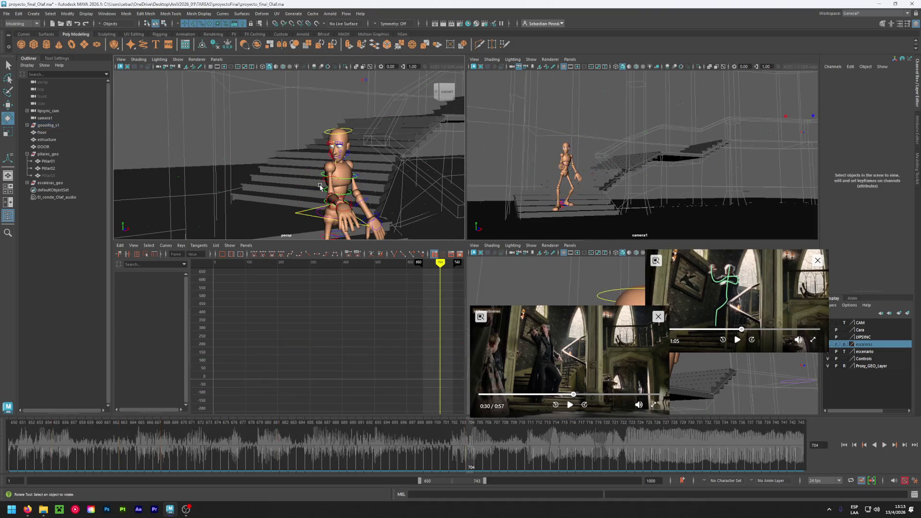
left_click(321, 185)
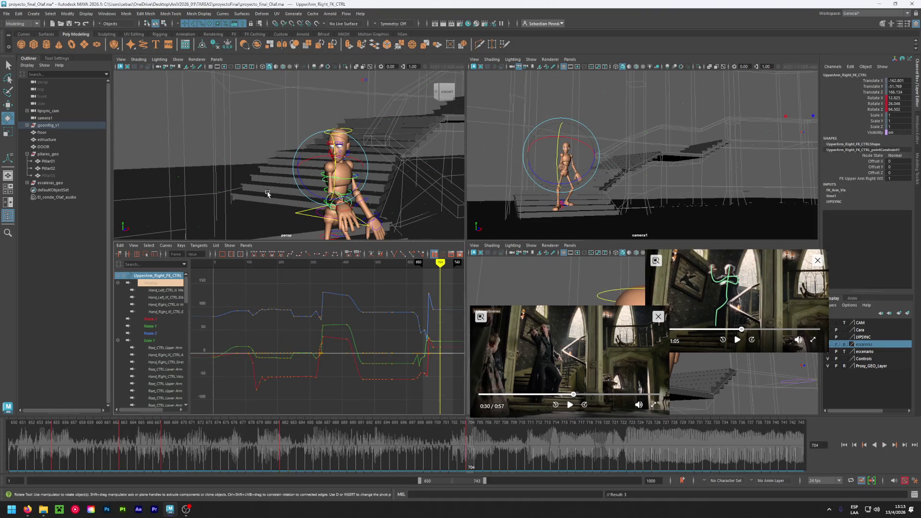
left_click(324, 219)
left_click(332, 211)
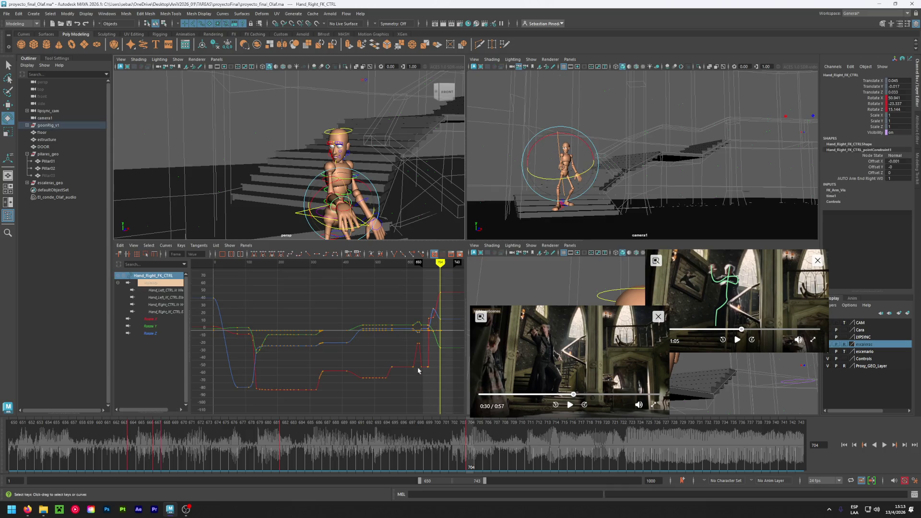
left_click(309, 201)
left_click(336, 195)
left_click(285, 192)
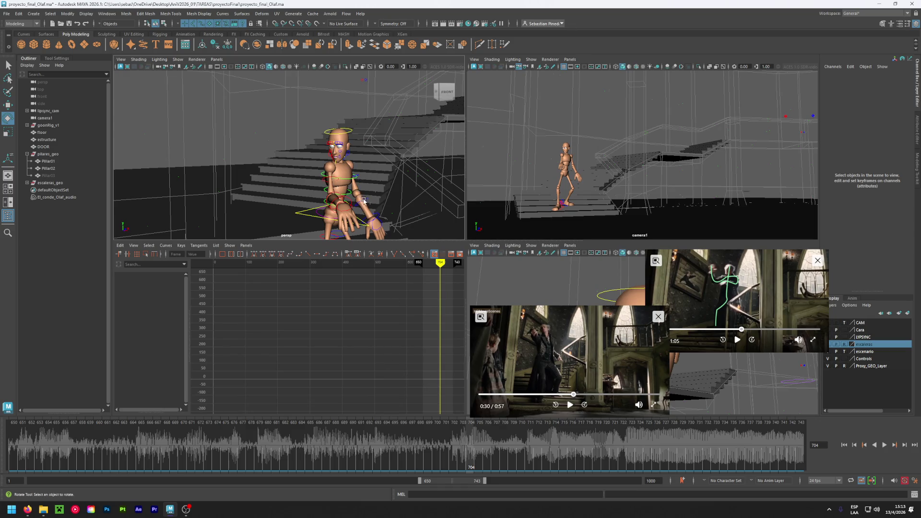
left_click(364, 200)
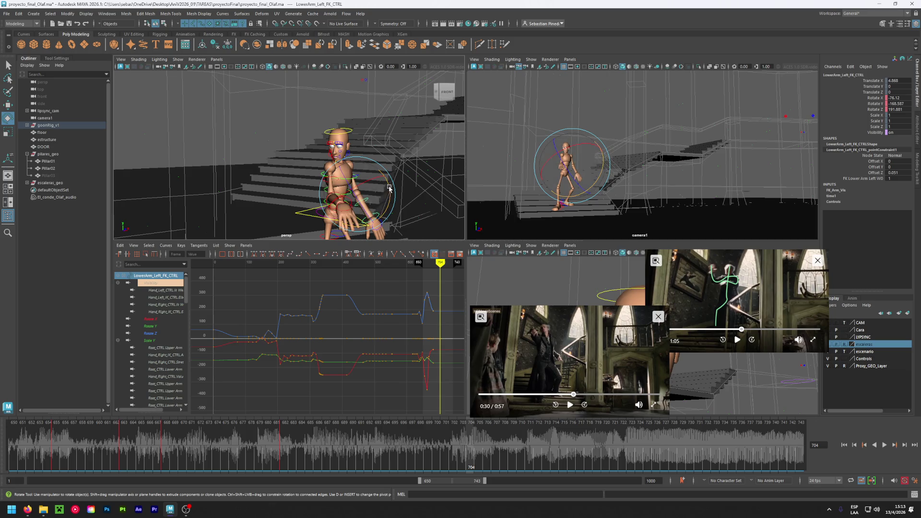
Rotate the left forearm at frame 704, then scrub back to frame 679 to compare poses
mouse_move(389, 188)
left_mouse_down()
mouse_move(404, 211)
mouse_move(334, 197)
left_mouse_up()
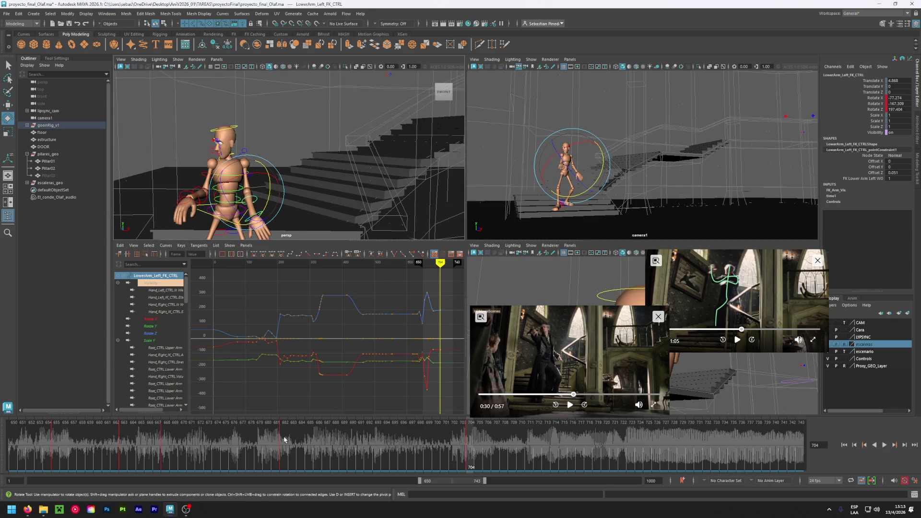
left_click(284, 439)
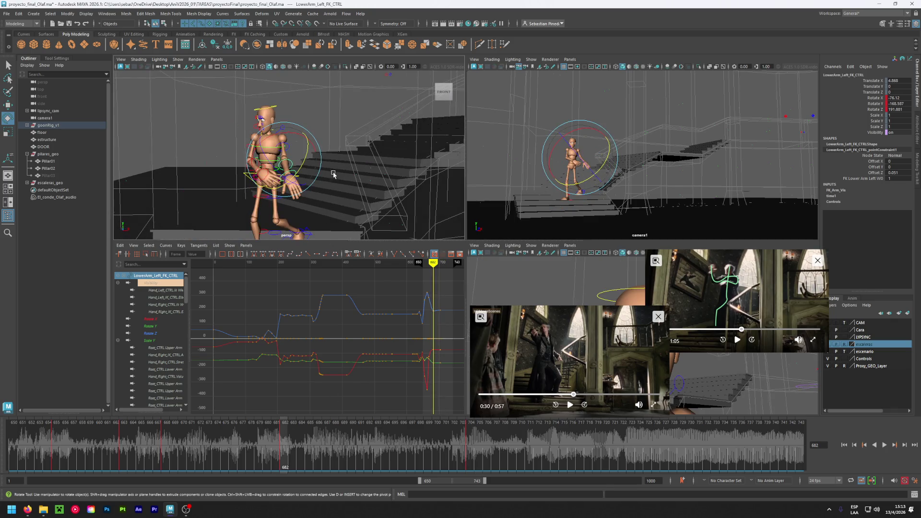
left_click_drag(143, 438, 466, 450)
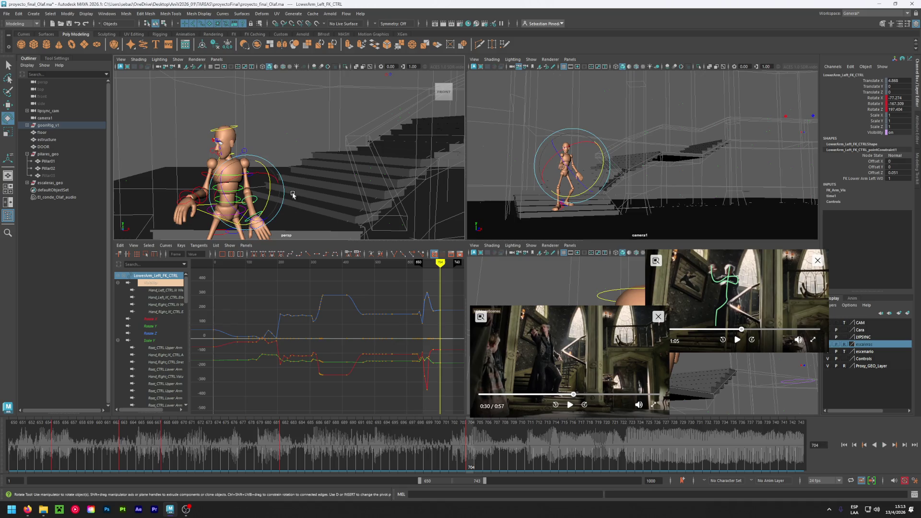
Rotate the left upper arm down, raise the left forearm, and key the left hand at frame 704
left_click(252, 177)
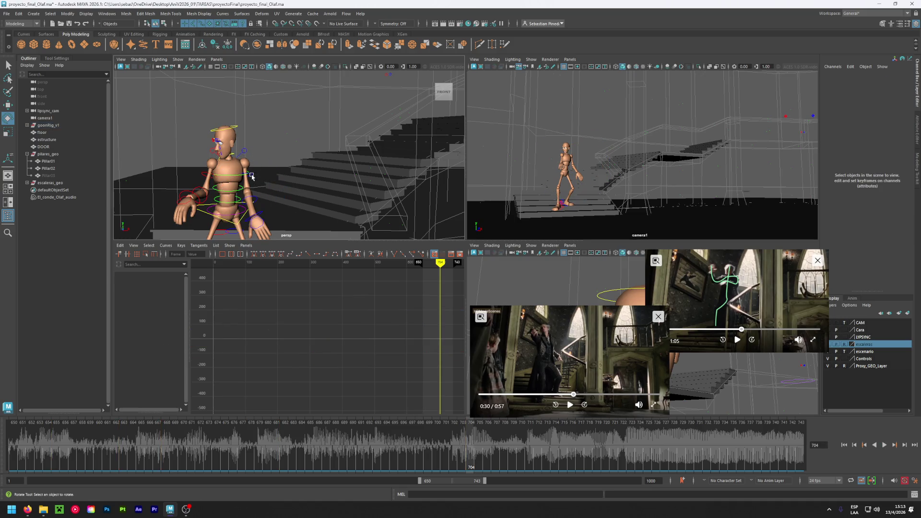
left_click(230, 171)
mouse_move(237, 181)
left_mouse_down()
mouse_move(265, 185)
mouse_move(237, 194)
left_mouse_up()
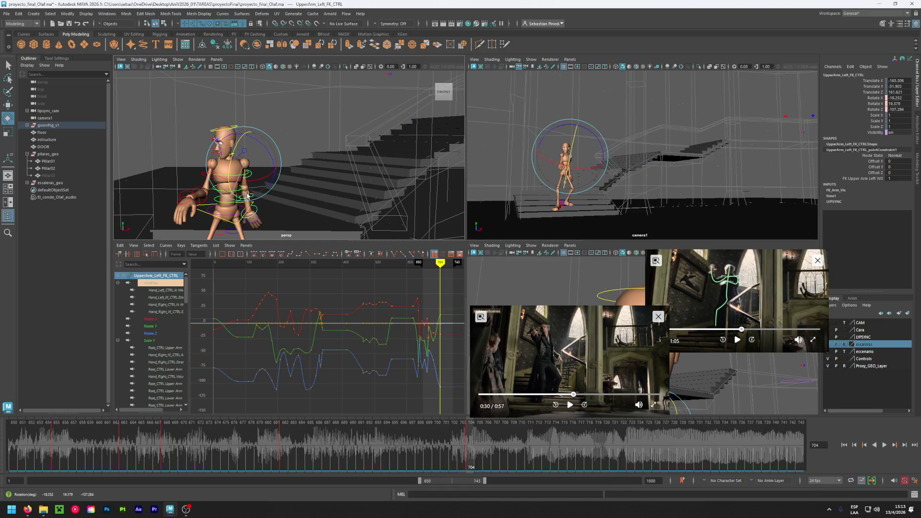
left_click(244, 203)
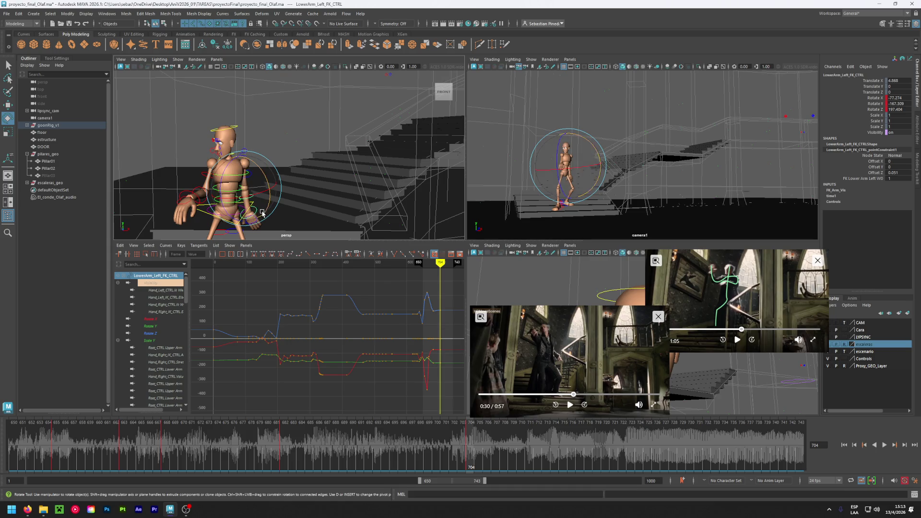
mouse_move(262, 212)
left_mouse_down()
mouse_move(266, 192)
mouse_move(273, 200)
left_mouse_up()
left_click(267, 203)
left_click(259, 199)
key("s")
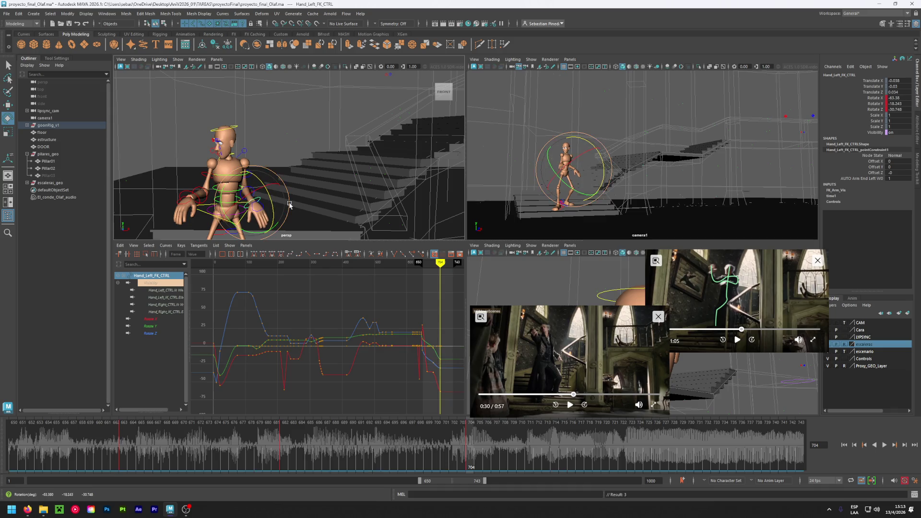
Play back the animation, return to frame 704, save the scene, and scrub back to frame 666
key("alt+v")
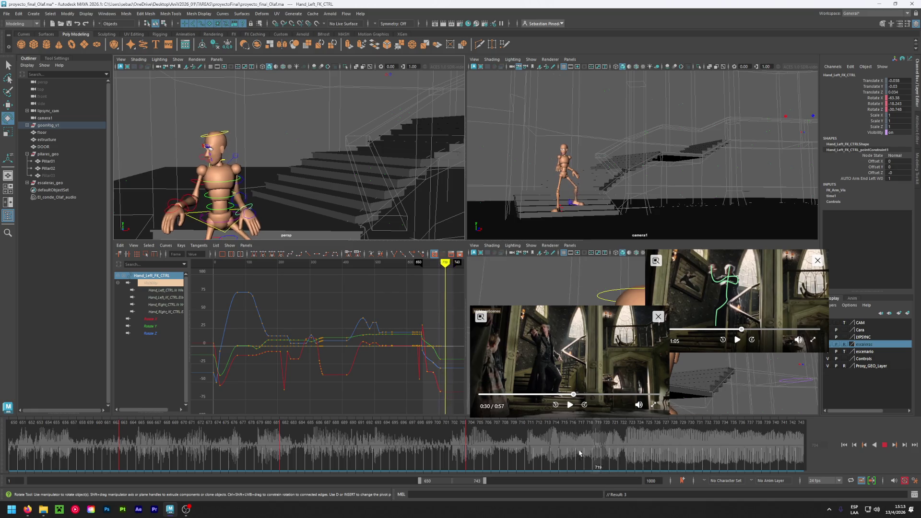
left_click_drag(579, 453, 464, 455)
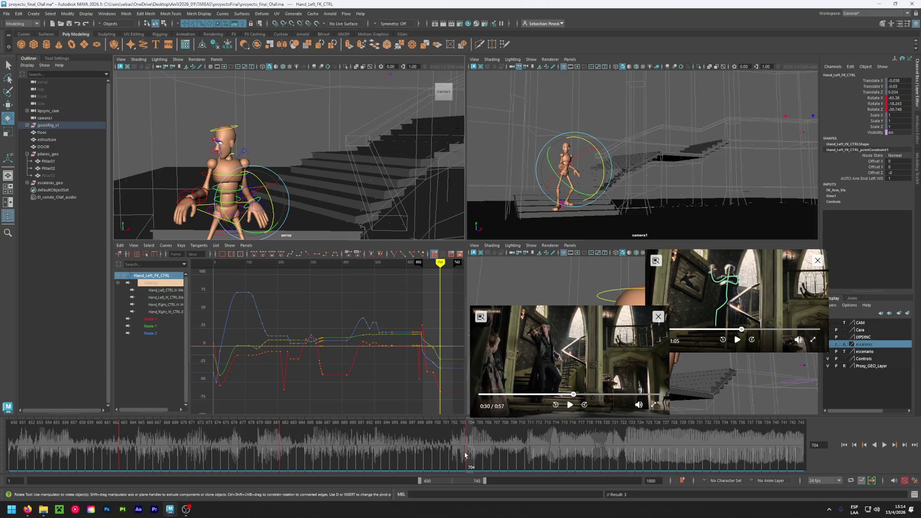
key("ctrl+s")
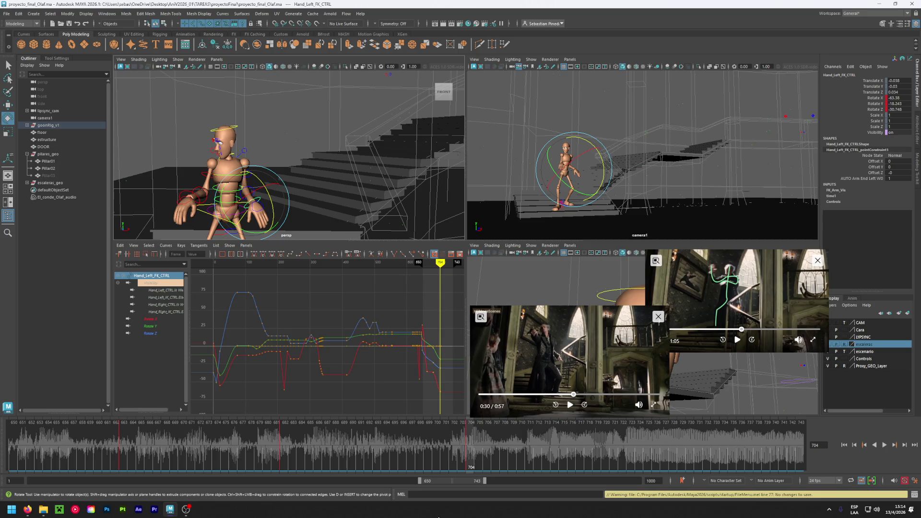
left_click_drag(468, 458, 150, 460)
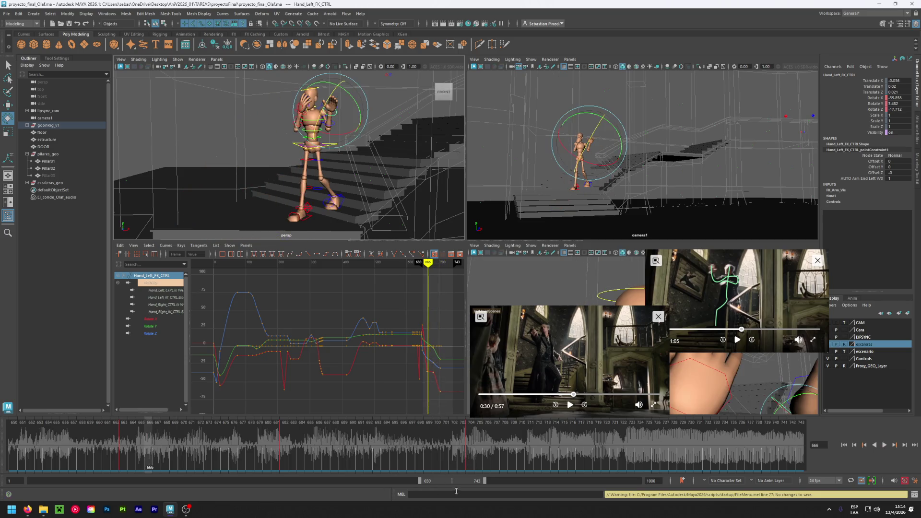
Slide the timeline range to frames 672–765 and scrub the animation back to frame 723
left_click_drag(470, 486, 451, 486)
mouse_move(410, 439)
left_mouse_down()
mouse_move(237, 438)
mouse_move(448, 448)
mouse_move(235, 457)
mouse_move(813, 473)
mouse_move(129, 448)
mouse_move(785, 464)
left_mouse_up()
left_click_drag(434, 484, 465, 483)
key("alt+v")
left_click_drag(356, 451, 618, 444)
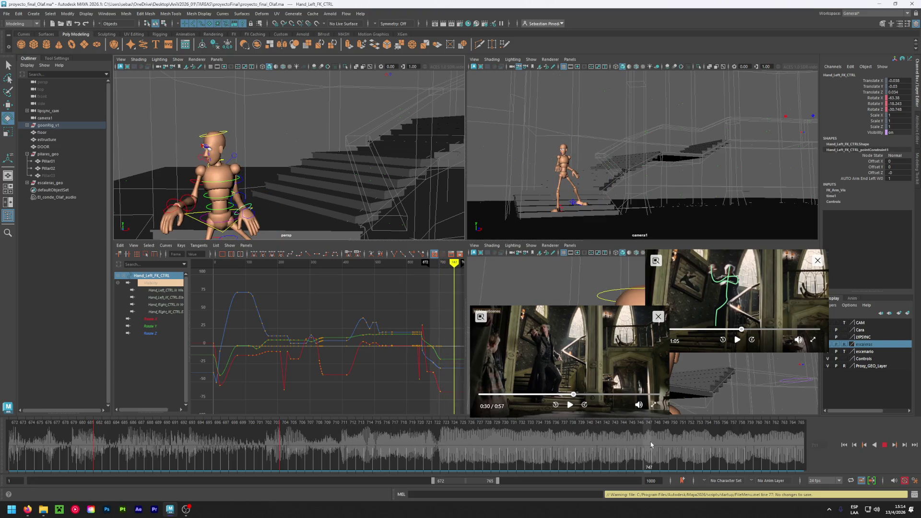
left_click(553, 453)
left_click_drag(423, 451, 445, 449)
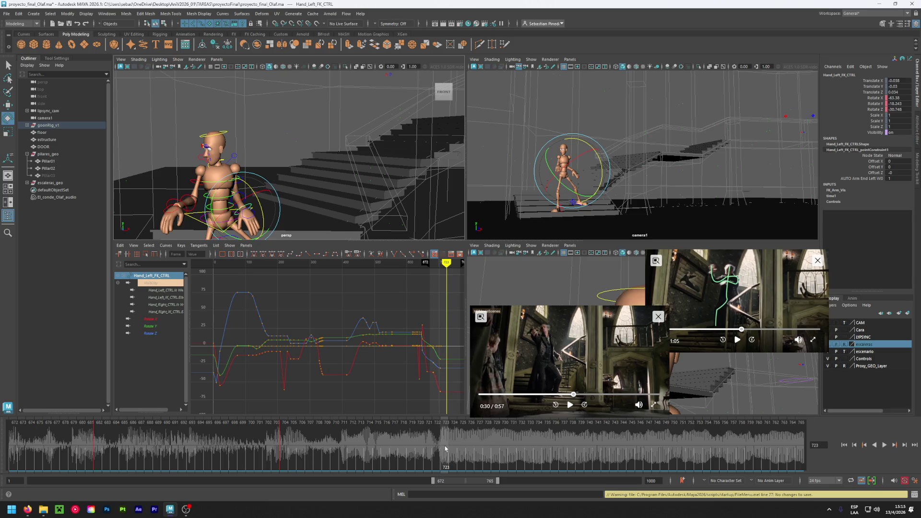
Compare the animation from frame 723 against the reference video, pausing it at 0:32
left_click(569, 405)
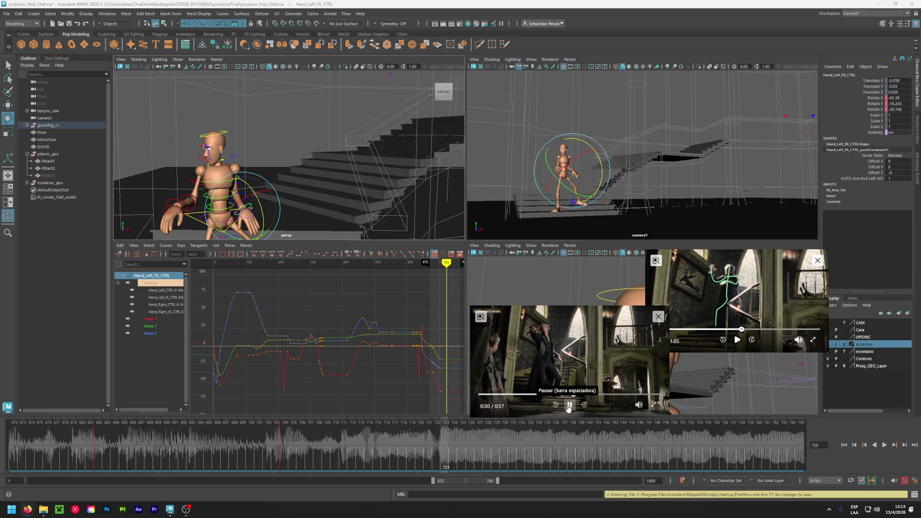
left_click(569, 405)
left_click(478, 447)
key("alt+v")
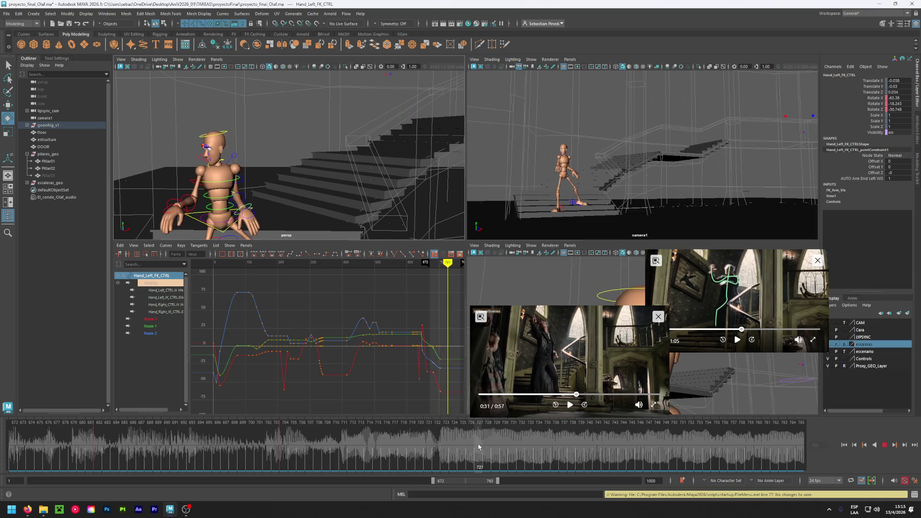
key("alt+v")
left_click(570, 406)
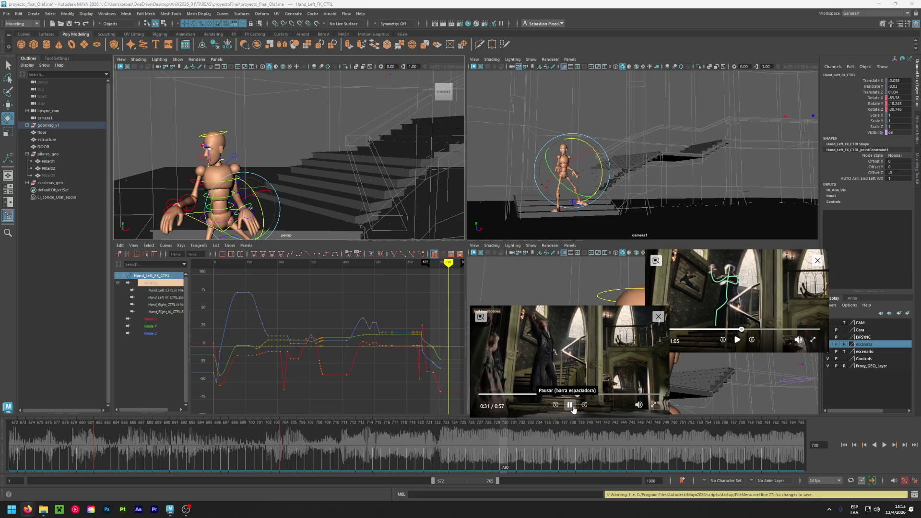
left_click(573, 409)
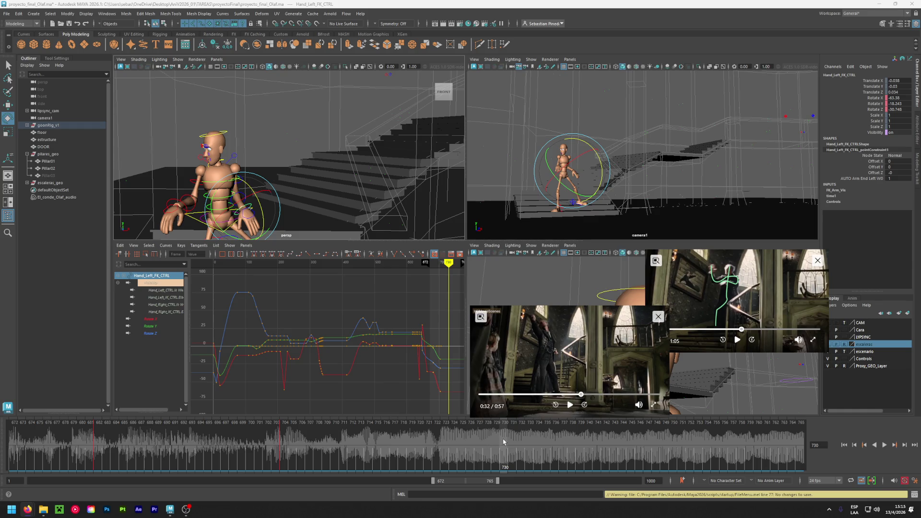
Frame the left hand, step to frame 725, and replay it against the reference rewound to 0:30
key("f")
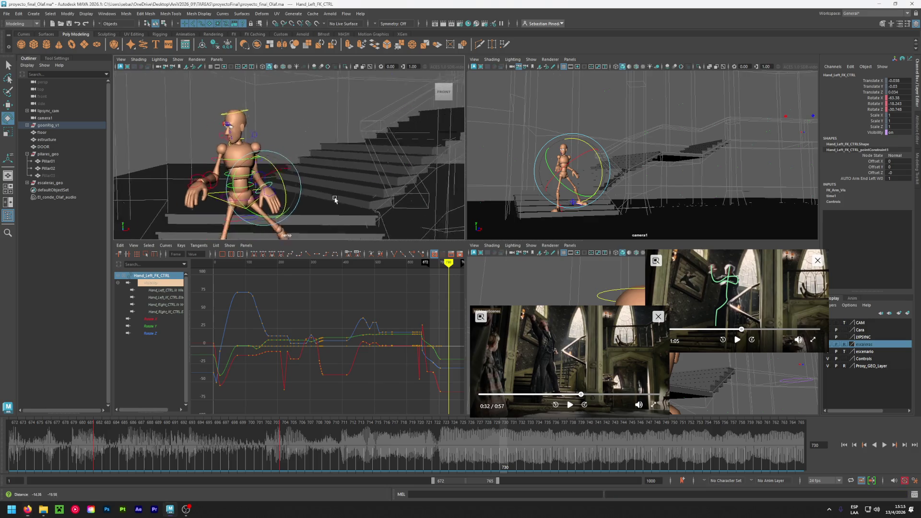
key("alt+comma")
key("alt+comma")
key("alt+comma")
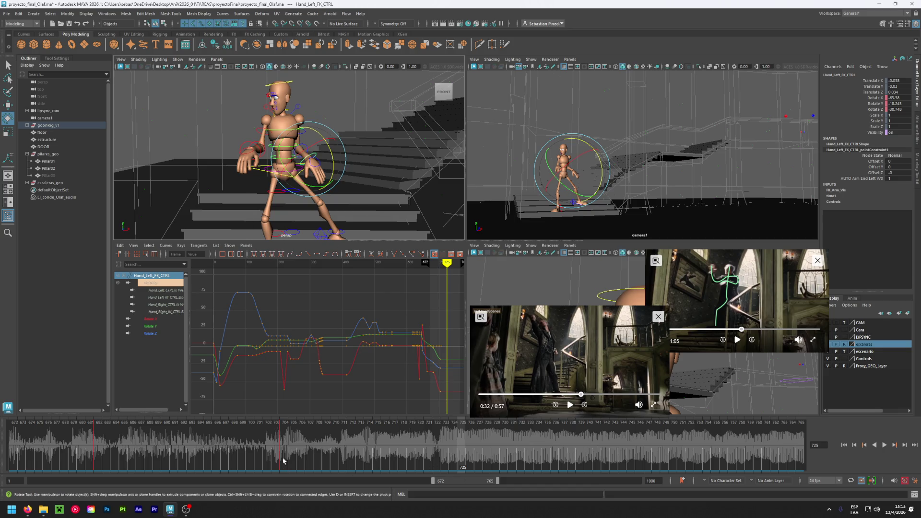
left_click(569, 395)
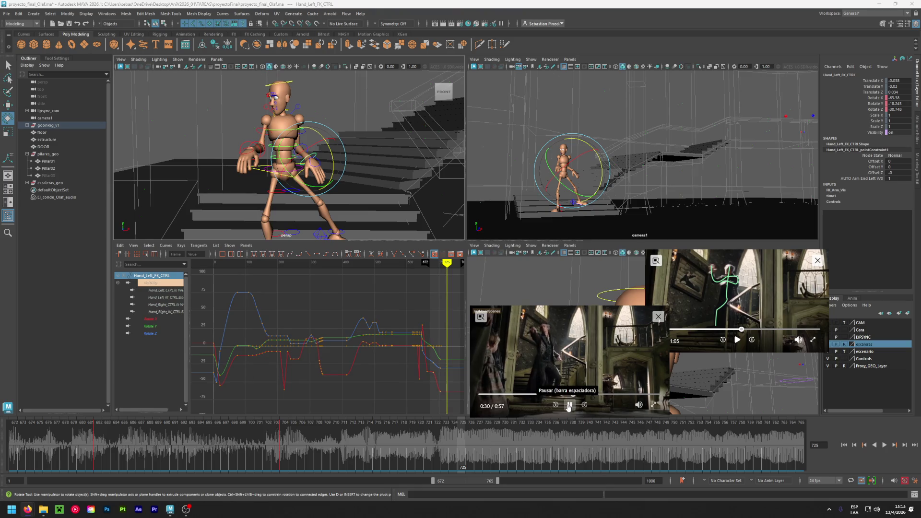
key("alt+v")
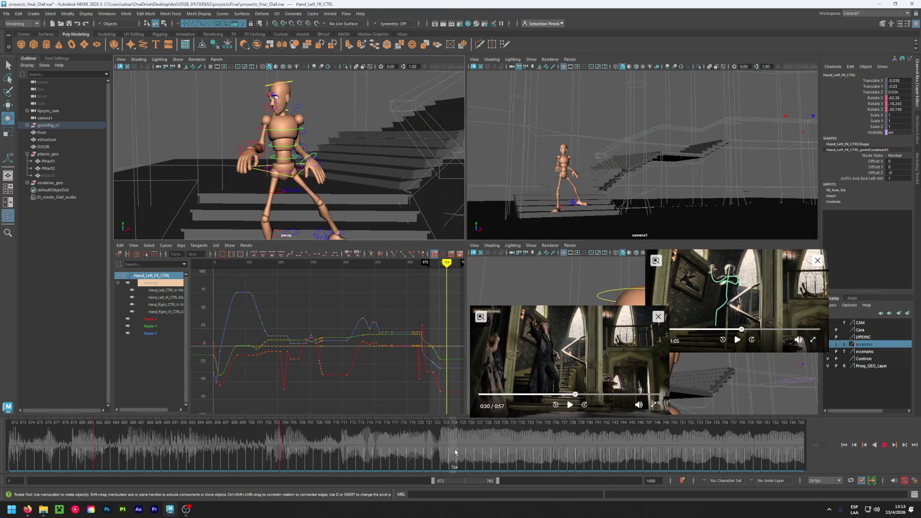
left_click(464, 452)
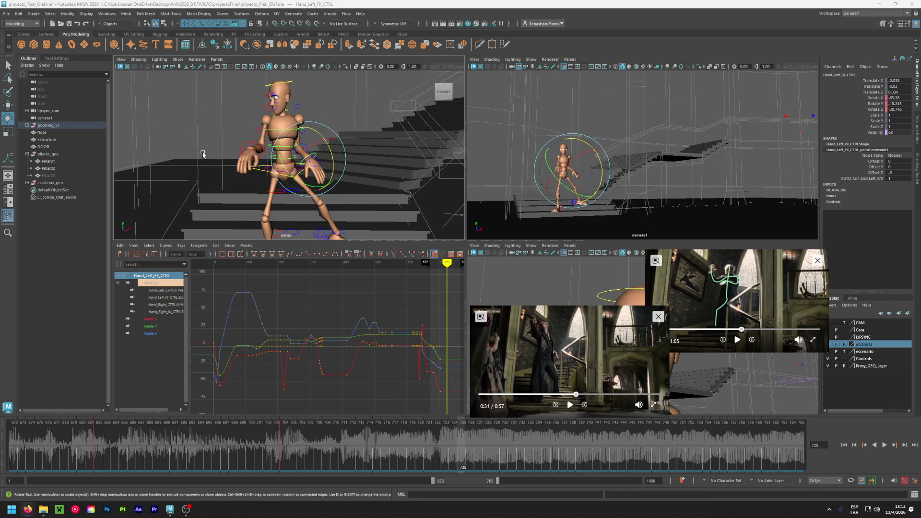
left_click_drag(203, 154, 236, 160, "alt")
left_click(344, 176)
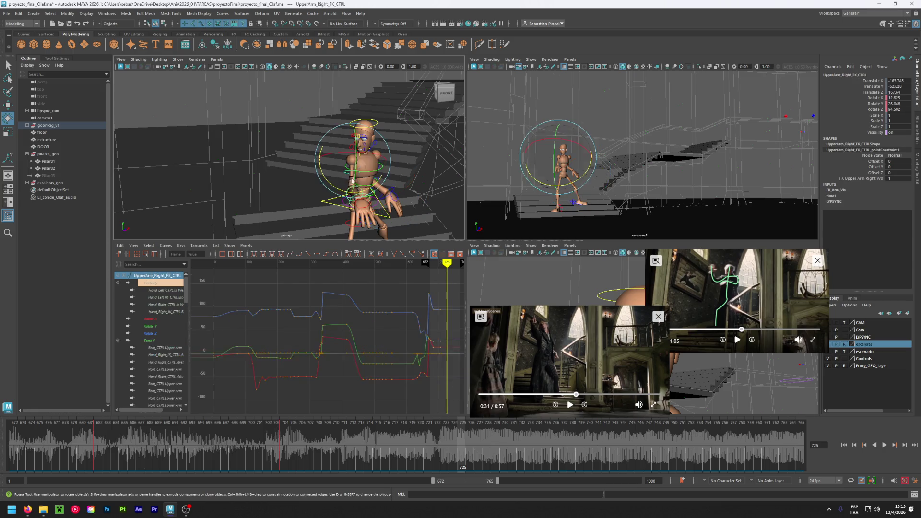
Rotate the right upper arm up, then copy its frame 704 key and paste it at frame 714
left_click_drag(354, 180, 356, 168)
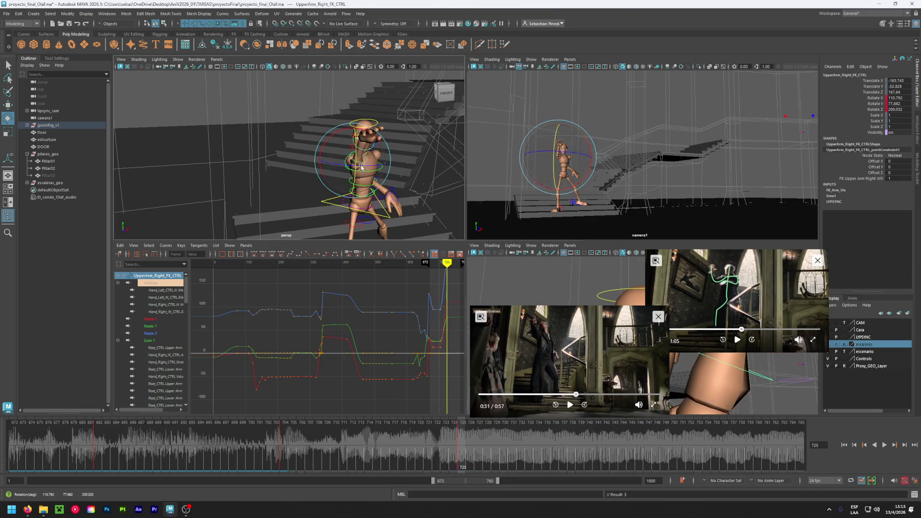
mouse_move(278, 437)
left_mouse_down()
mouse_move(241, 436)
mouse_move(466, 450)
mouse_move(287, 450)
left_mouse_up()
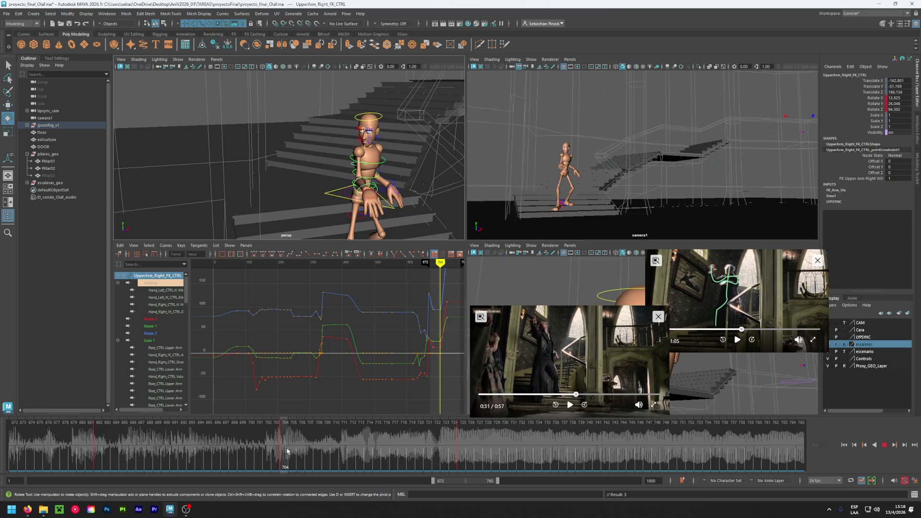
right_click(288, 451)
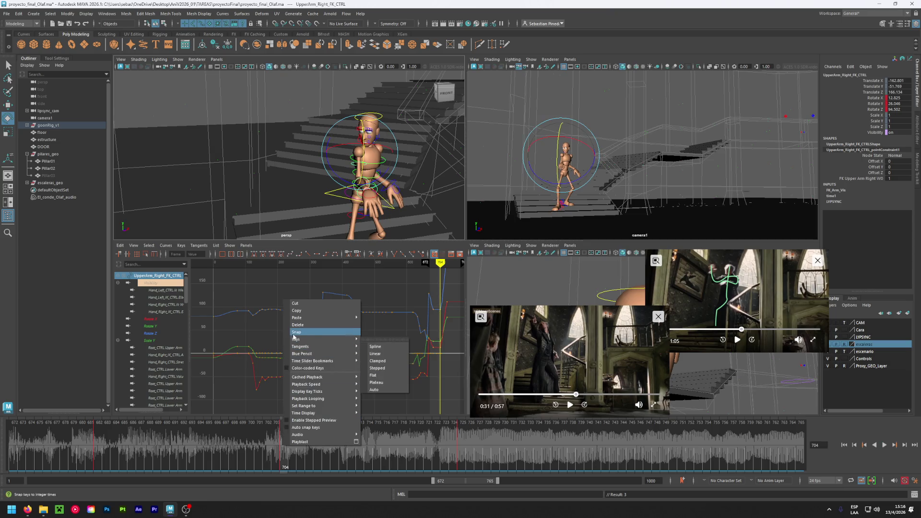
left_click(309, 310)
left_click(369, 447)
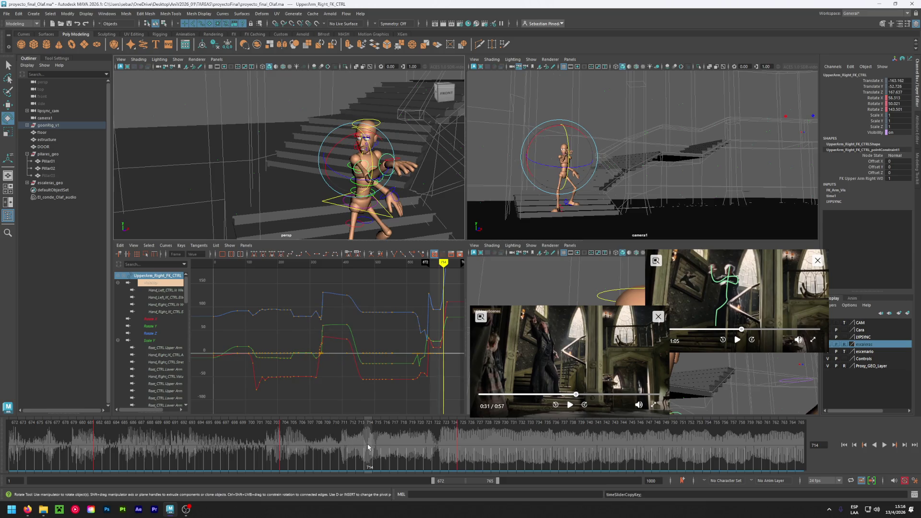
right_click(368, 447)
mouse_move(412, 318)
left_click(474, 317)
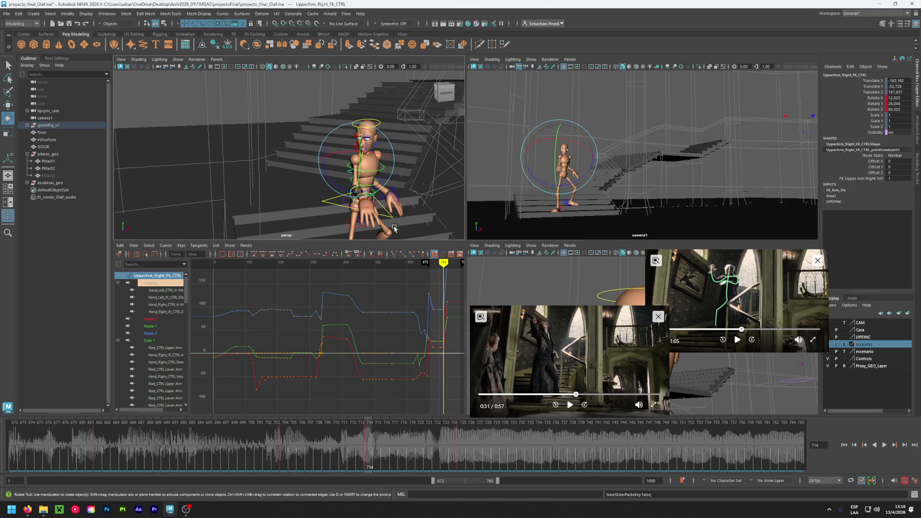
Swing the right upper arm forward and raise it higher around frame 721, reviewing at 717
mouse_move(360, 178)
left_mouse_down()
mouse_move(369, 206)
mouse_move(379, 166)
left_mouse_up()
mouse_move(287, 437)
left_mouse_down()
mouse_move(424, 436)
mouse_move(370, 445)
mouse_move(458, 448)
left_mouse_up()
left_click_drag(341, 165, 349, 146)
mouse_move(454, 442)
left_mouse_down()
mouse_move(396, 441)
mouse_move(428, 444)
mouse_move(398, 443)
mouse_move(416, 448)
left_mouse_up()
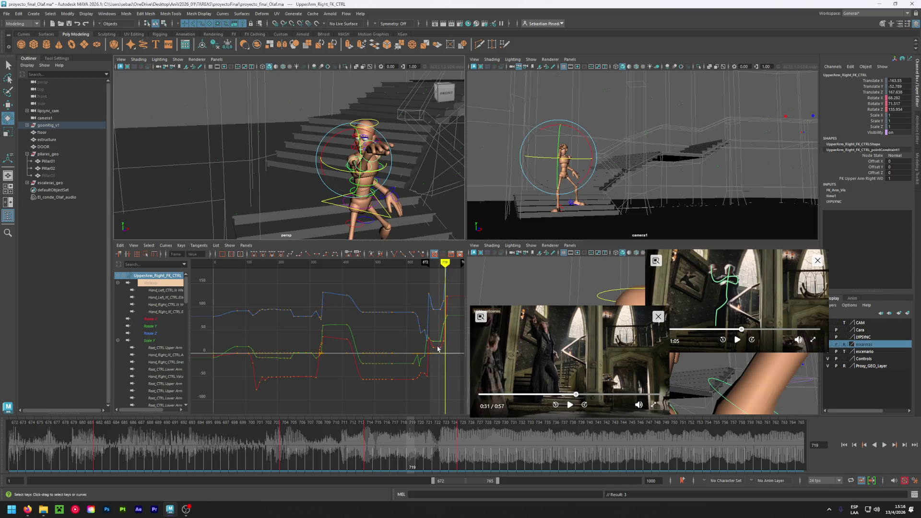
scroll(439, 346, "up", 5)
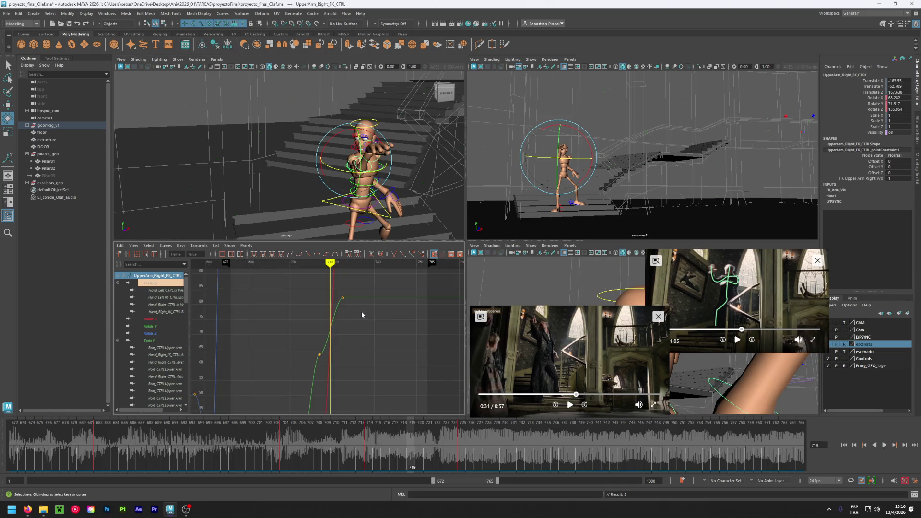
middle_click_drag(361, 313, 384, 328, "alt")
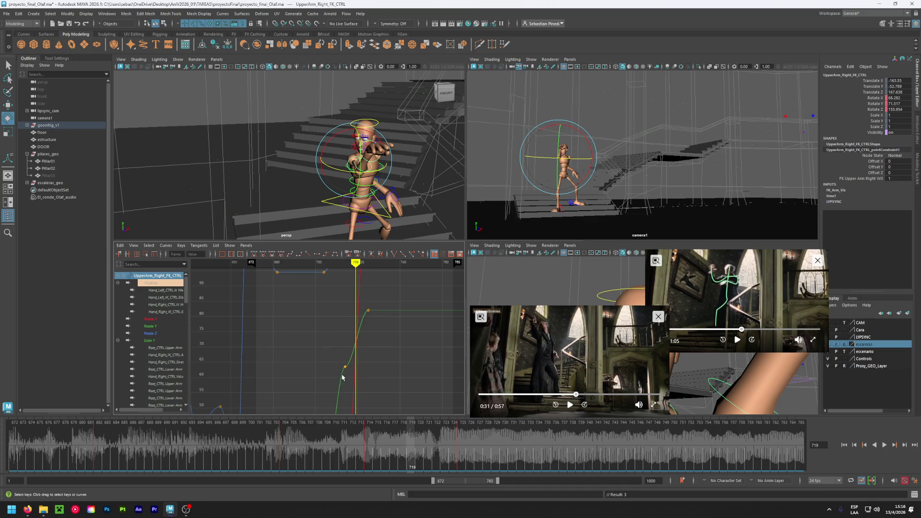
left_click_drag(370, 449, 459, 432)
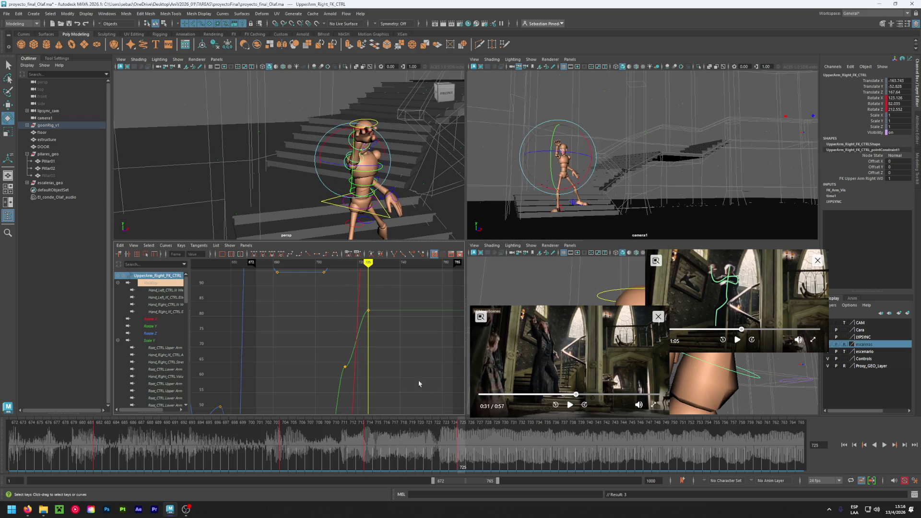
left_click_drag(346, 370, 381, 300)
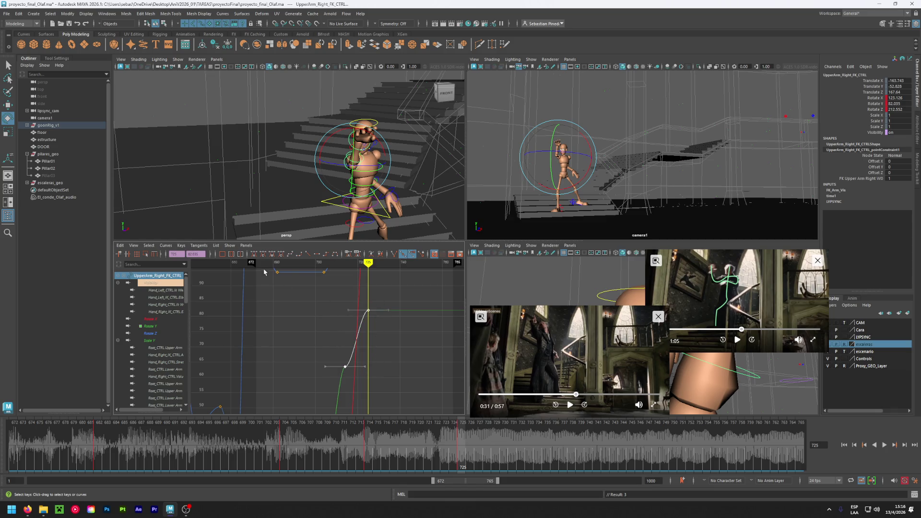
left_click(308, 254)
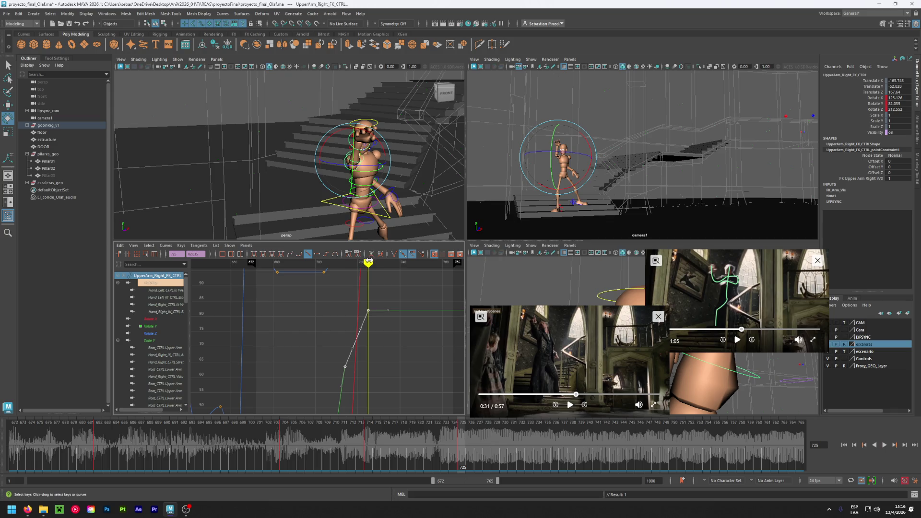
key("ctrl+z")
key("a")
left_click(379, 272)
middle_click_drag(379, 271, 380, 271)
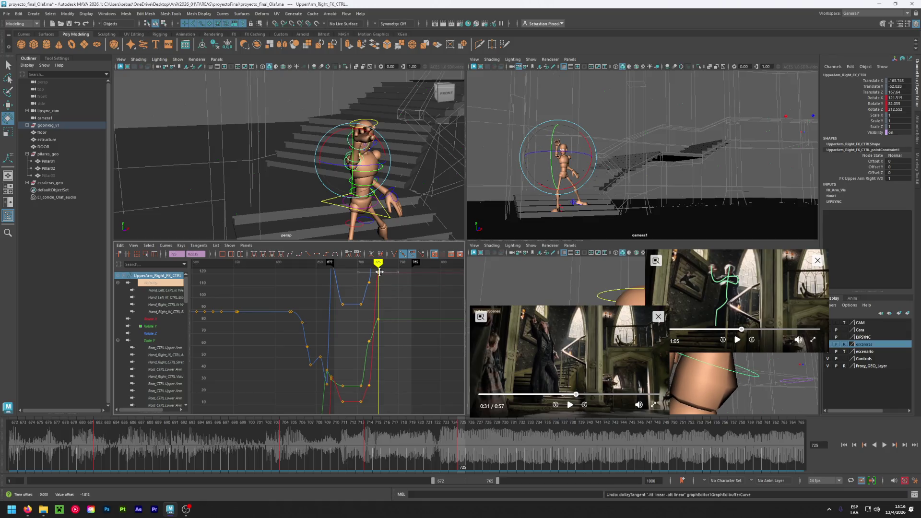
key("ctrl+z")
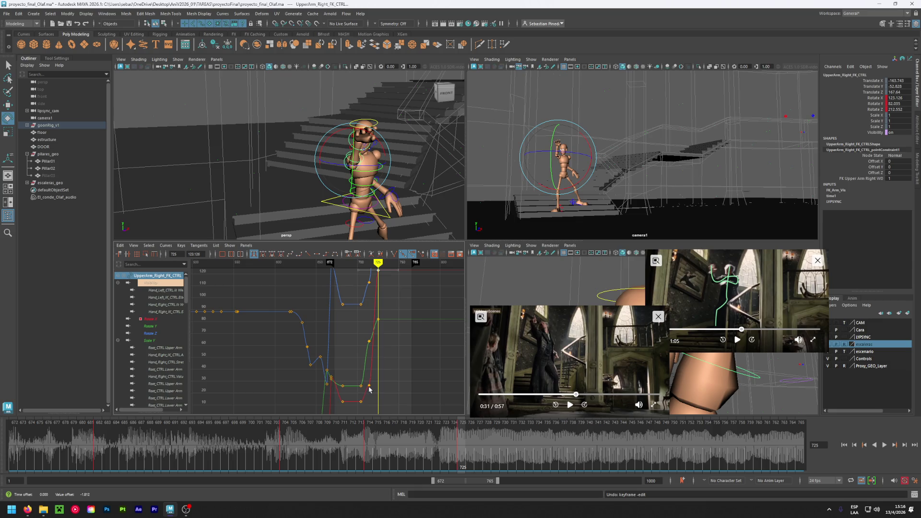
left_click(369, 386)
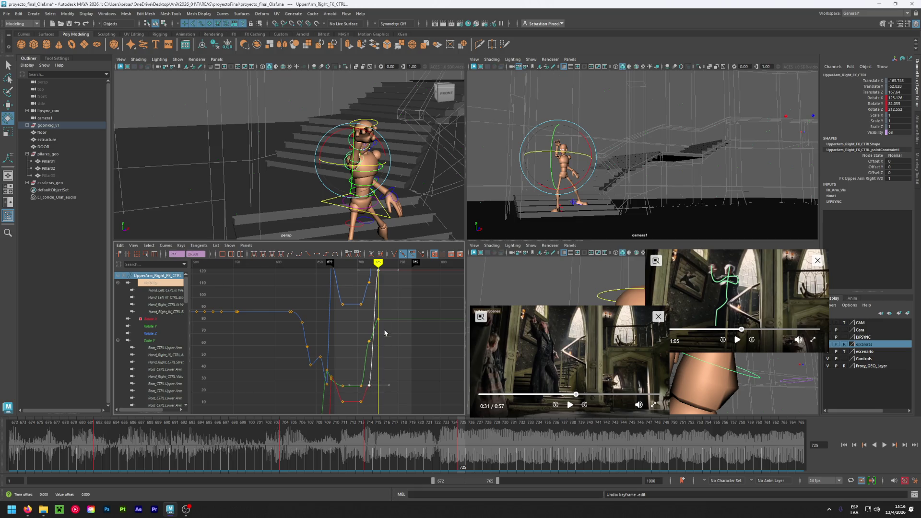
left_click(374, 264)
mouse_move(374, 264)
left_mouse_down()
mouse_move(364, 265)
mouse_move(378, 266)
mouse_move(378, 295)
left_mouse_up()
key("ctrl+z")
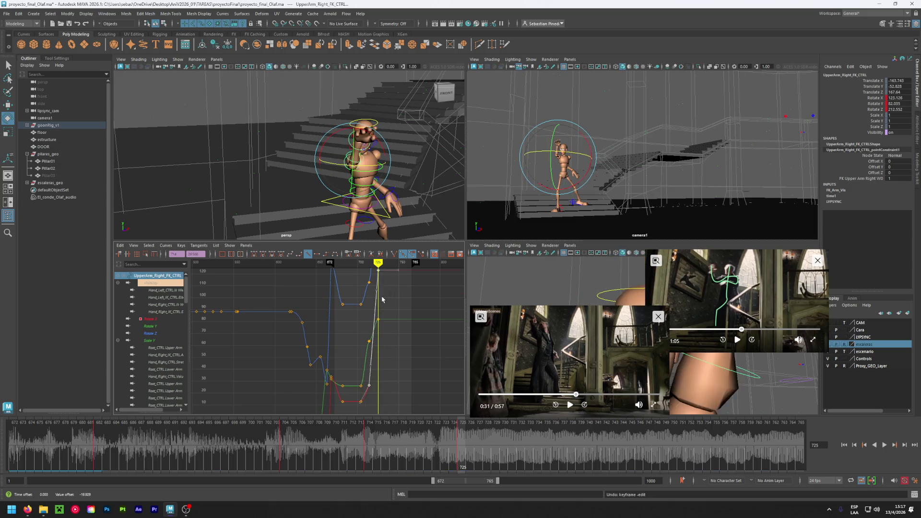
left_click(379, 281)
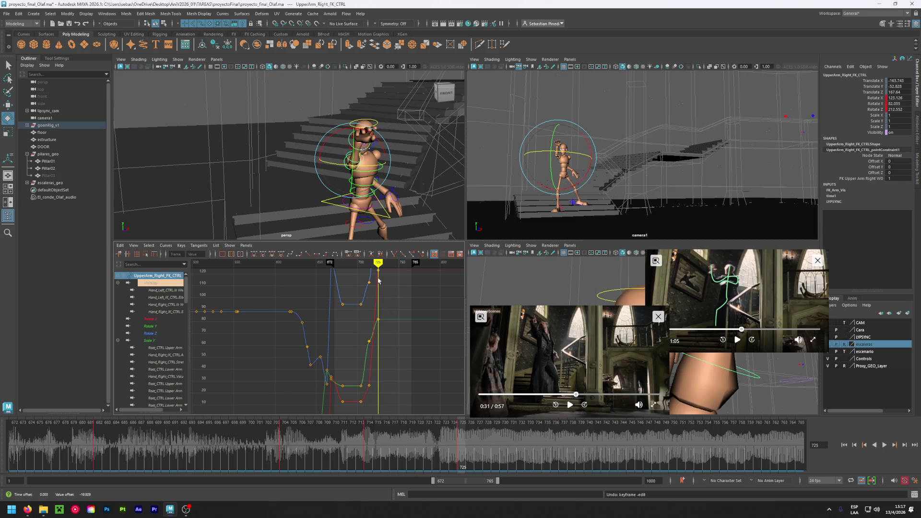
middle_click_drag(391, 316, 383, 411, "alt")
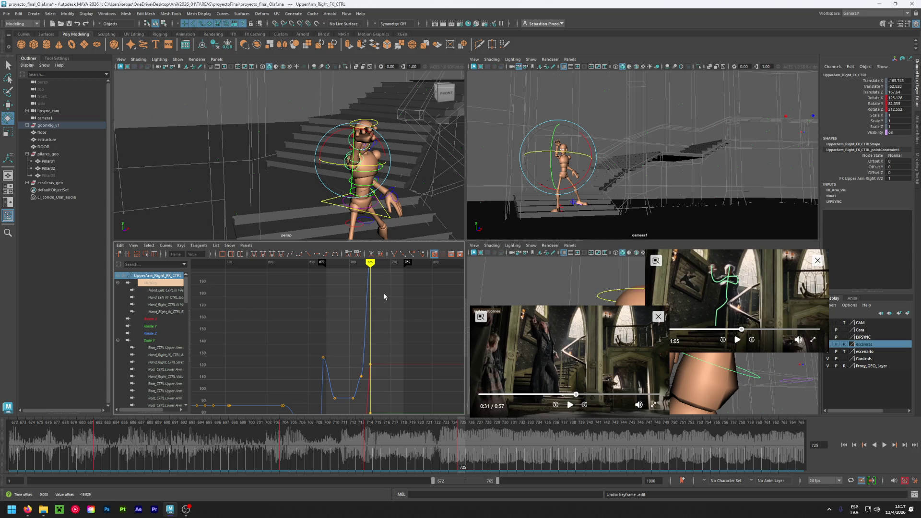
mouse_move(370, 261)
left_mouse_down()
mouse_move(346, 269)
mouse_move(371, 273)
left_mouse_up()
scroll(353, 331, "down", 5)
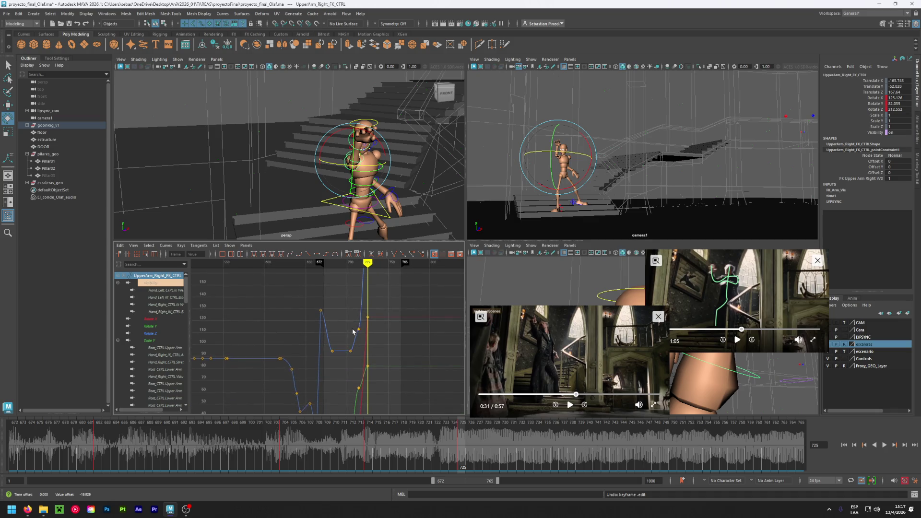
mouse_move(451, 442)
left_mouse_down()
mouse_move(357, 445)
mouse_move(459, 438)
mouse_move(281, 447)
mouse_move(451, 433)
mouse_move(374, 439)
left_mouse_up()
Delete the key at frame 714 and repose the right upper arm at frame 717
right_click(374, 439)
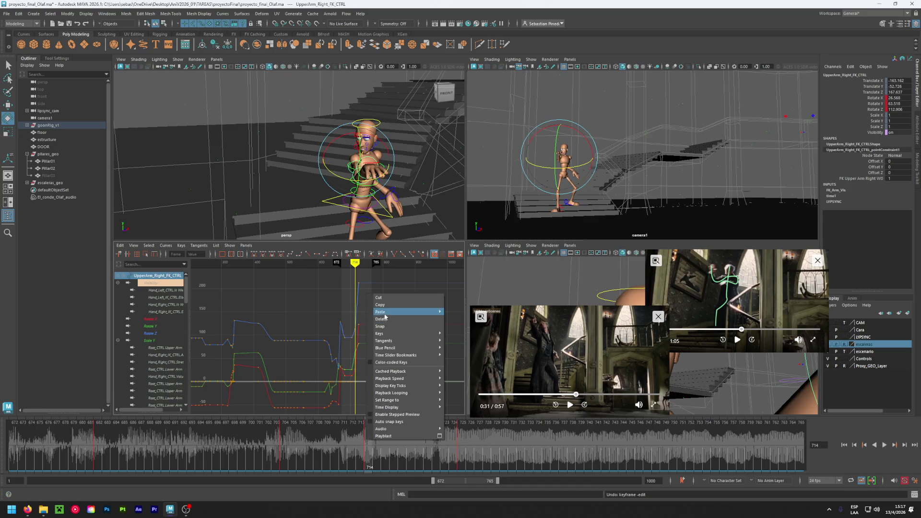
left_click(382, 319)
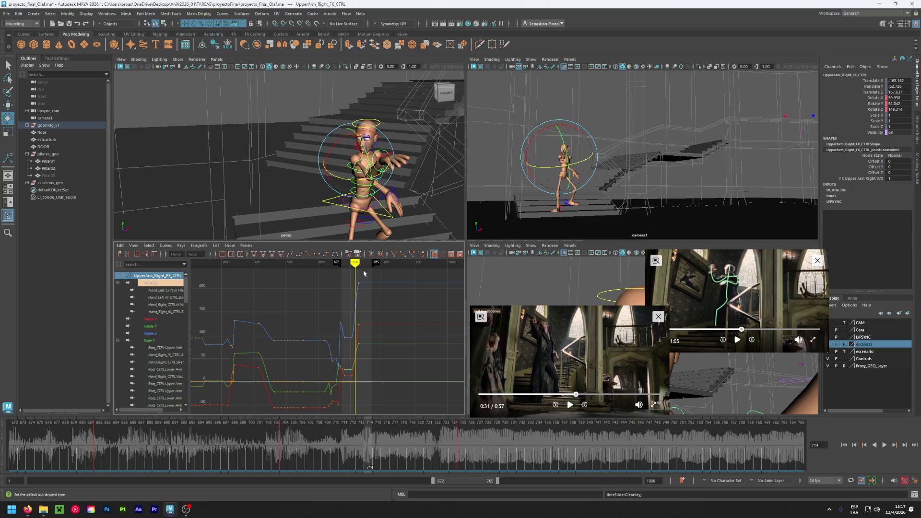
left_click(451, 434)
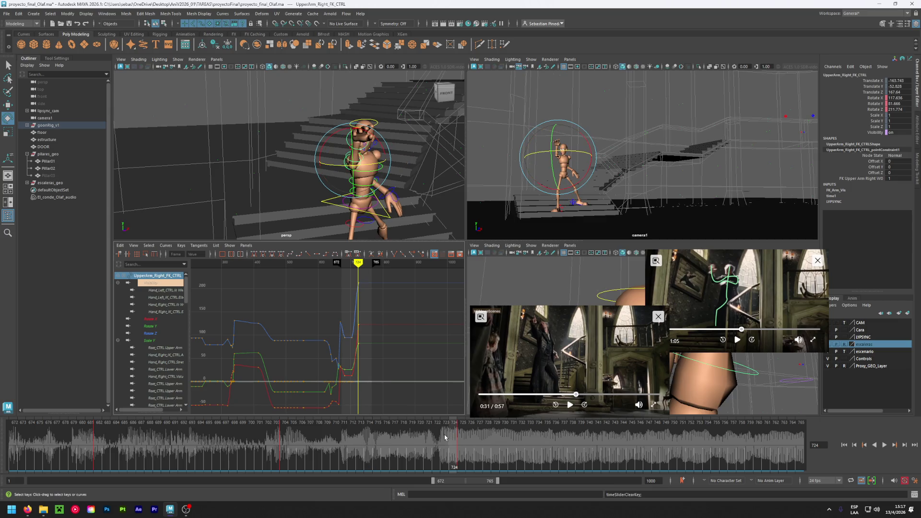
left_click_drag(442, 438, 394, 439)
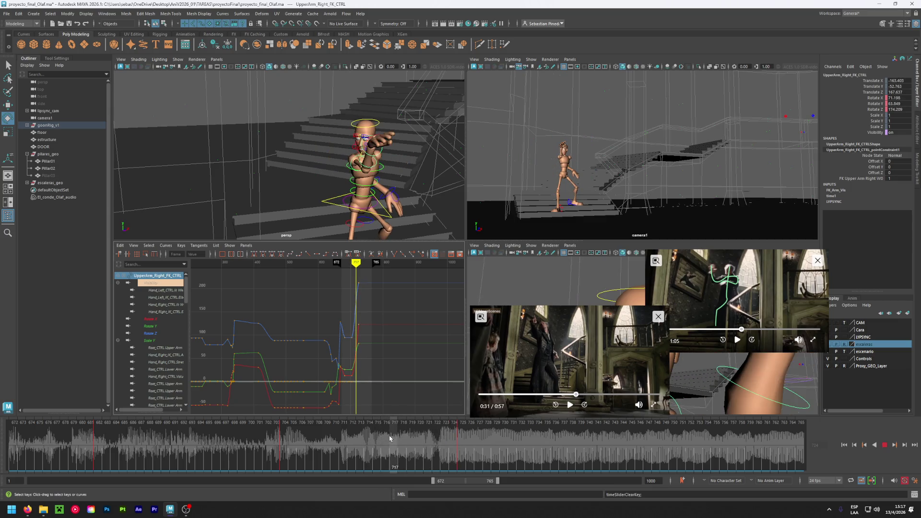
left_click_drag(355, 174, 343, 174)
left_click_drag(403, 447, 460, 445)
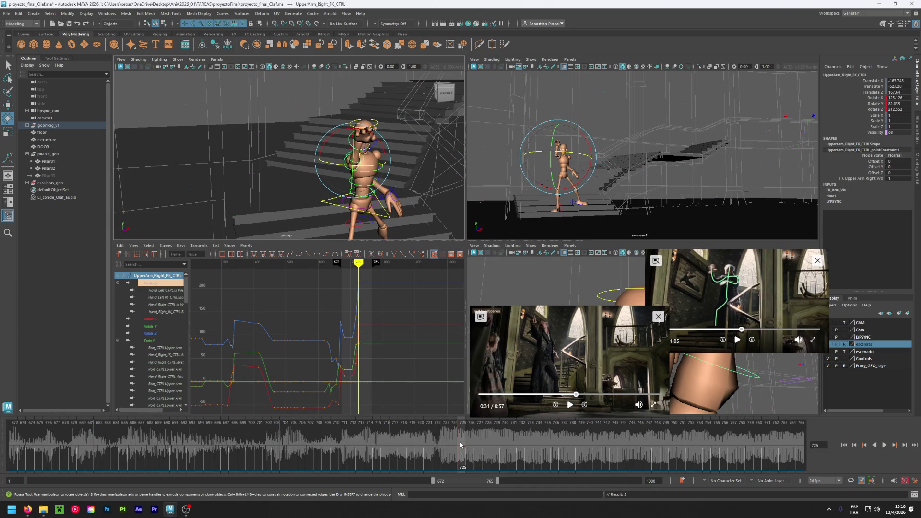
left_click_drag(279, 445, 458, 443)
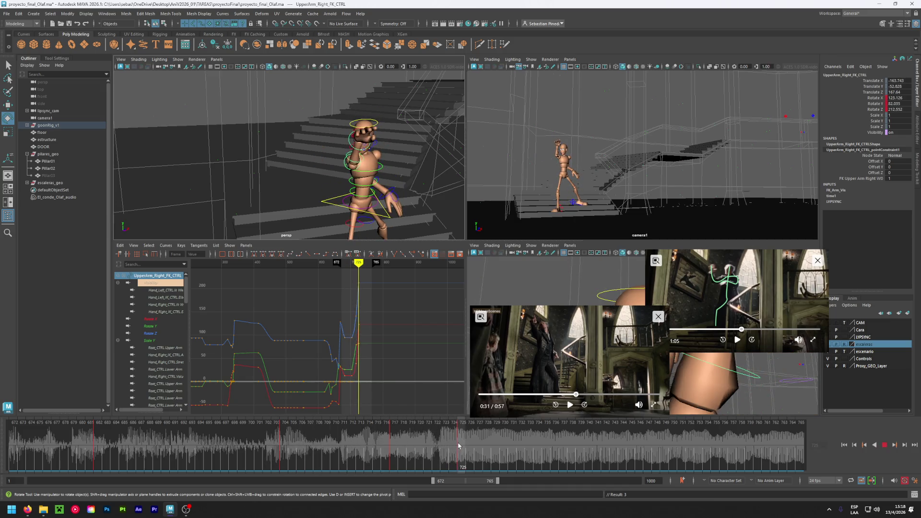
Test lowering the raised arm at frame 725 with playback, then undo those rotations and deselect
left_click_drag(330, 135, 328, 137)
key("alt+v")
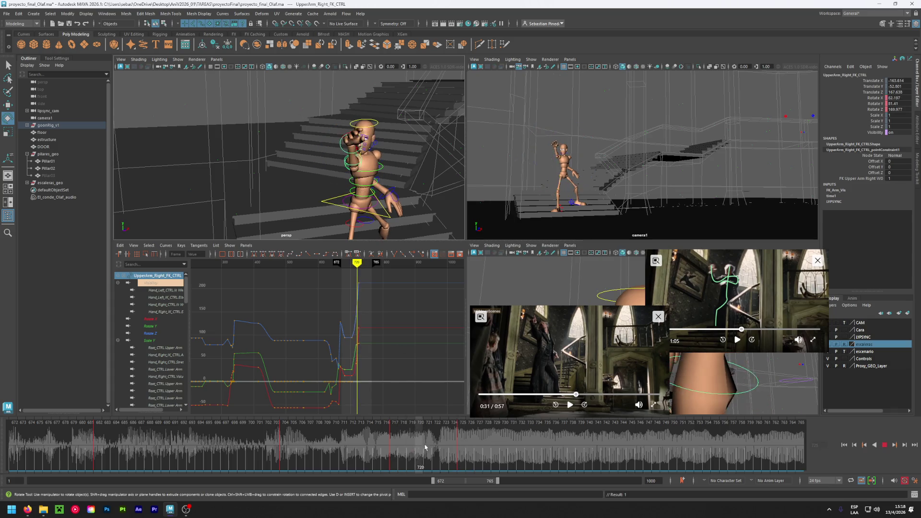
mouse_move(469, 448)
left_mouse_down()
mouse_move(403, 450)
mouse_move(459, 436)
left_mouse_up()
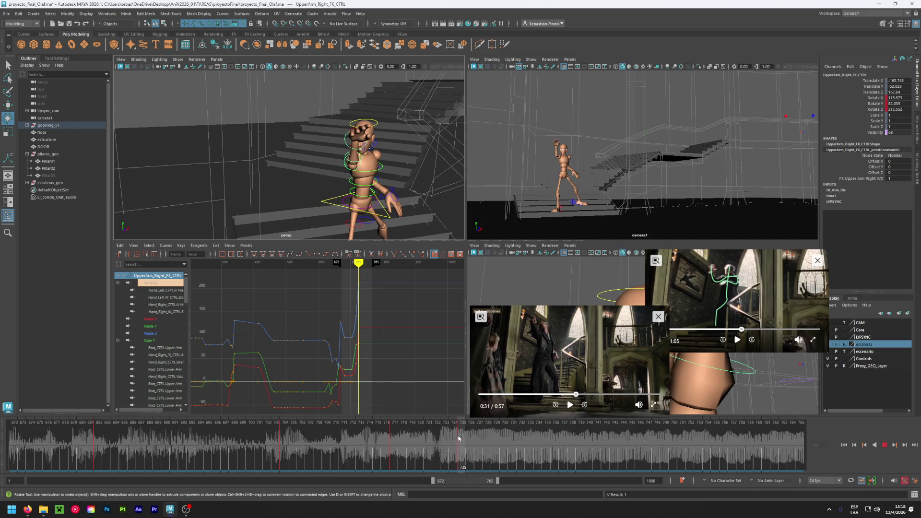
left_click_drag(336, 144, 331, 136)
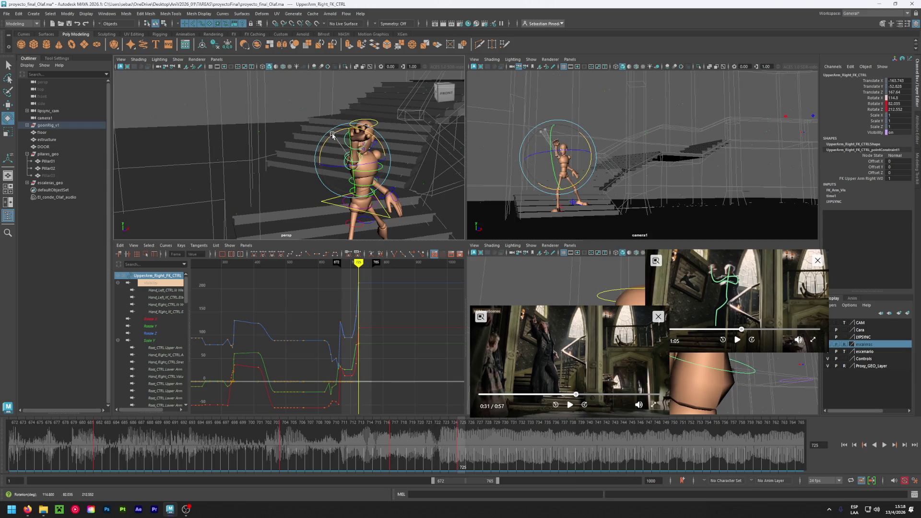
mouse_move(459, 437)
left_mouse_down()
mouse_move(443, 435)
mouse_move(473, 436)
mouse_move(314, 448)
mouse_move(464, 447)
mouse_move(449, 449)
left_mouse_up()
key("alt+period")
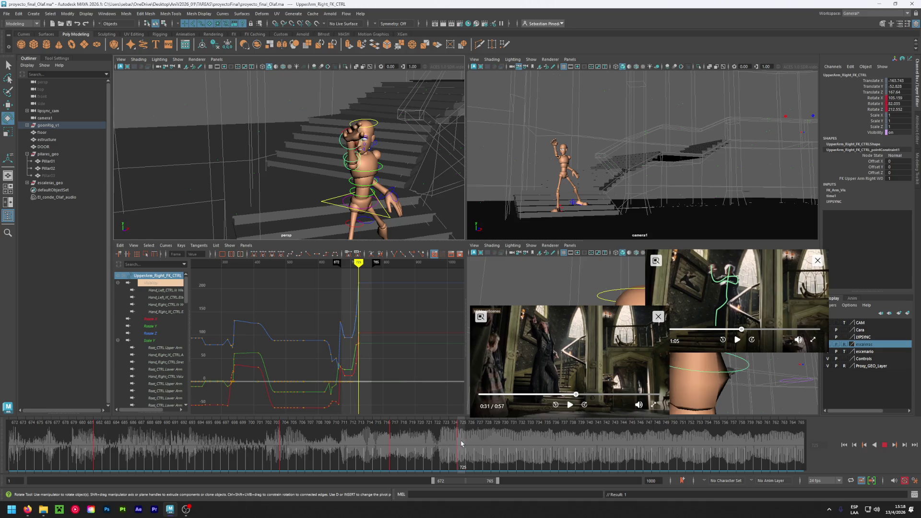
left_click_drag(336, 144, 330, 137)
key("alt+v")
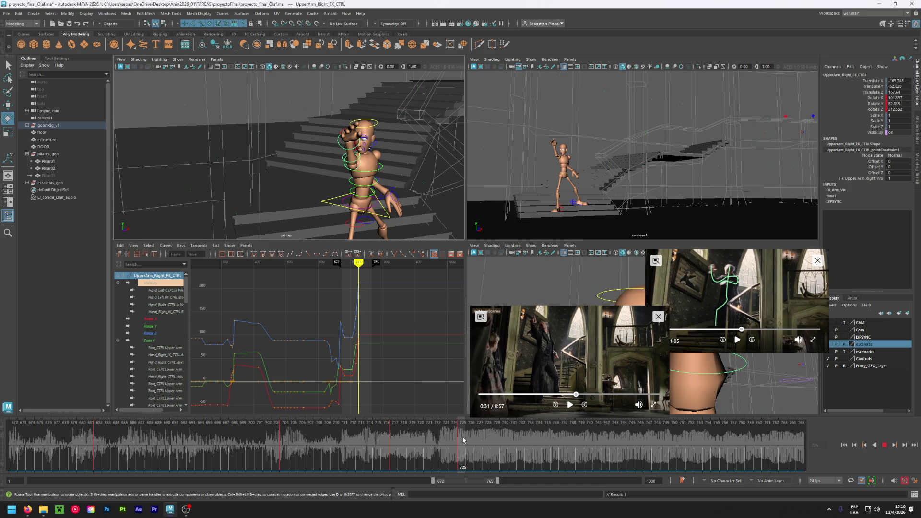
key("alt+v")
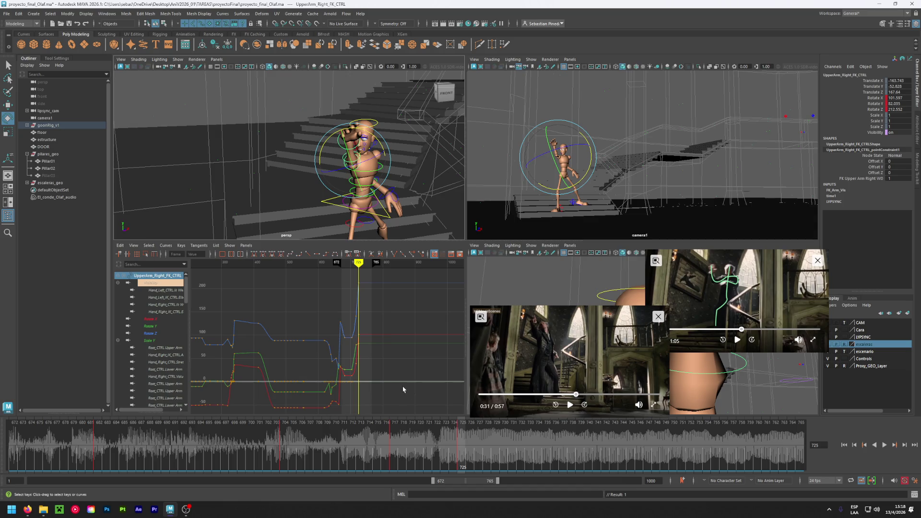
key("ctrl+z")
key("ctrl+z")
key("ctrl+z")
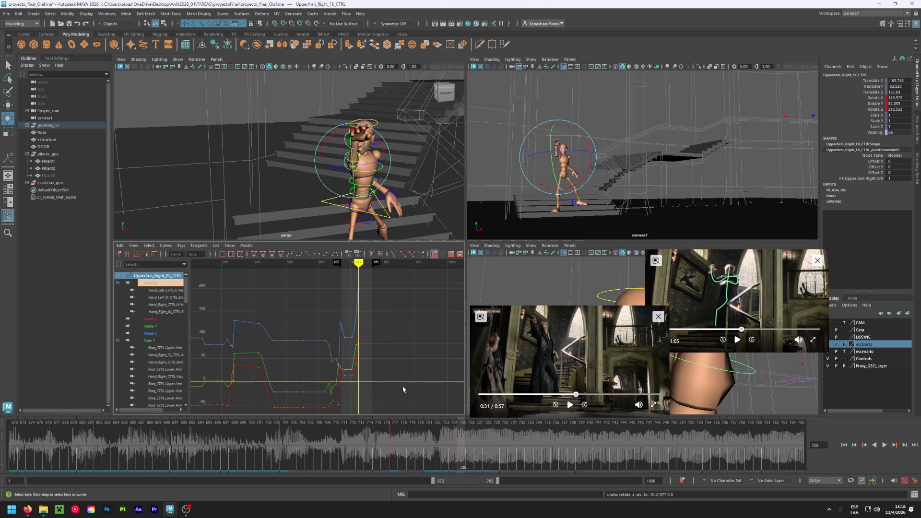
left_click(291, 151)
Rotate the right forearm slightly, then select the right upper arm and key its rotation at frame 725
left_click(352, 162)
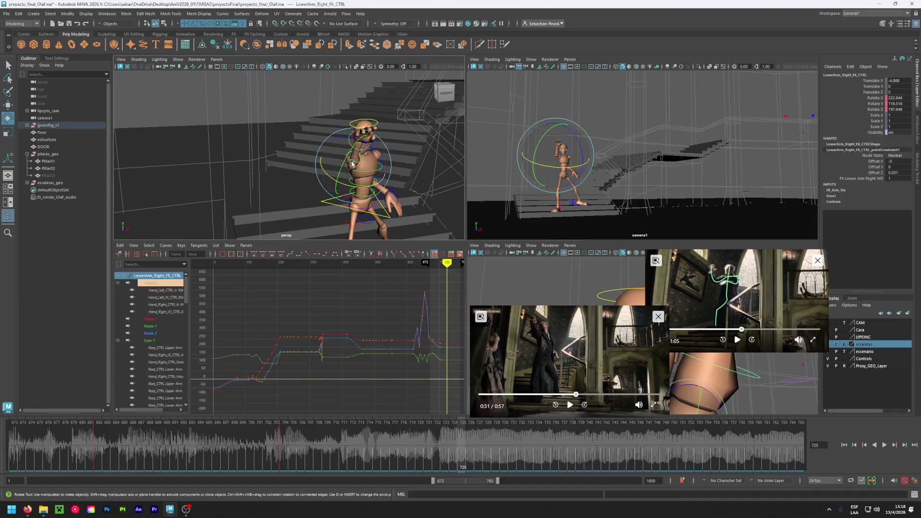
mouse_move(354, 162)
left_mouse_down()
mouse_move(356, 148)
mouse_move(326, 167)
left_mouse_up()
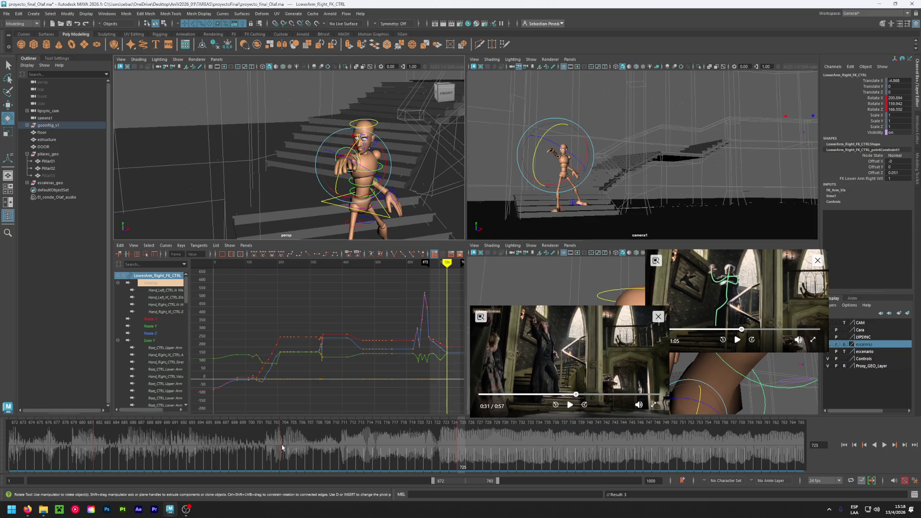
left_click_drag(282, 447, 458, 445)
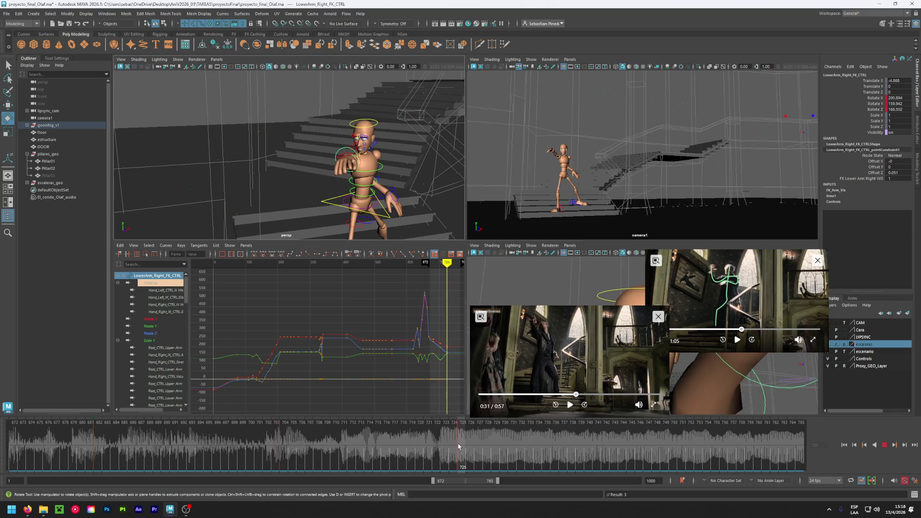
left_click(286, 150)
mouse_move(286, 150)
left_mouse_down("alt")
mouse_move(405, 187)
mouse_move(424, 169)
mouse_move(411, 152)
mouse_move(419, 173)
left_mouse_up("alt")
left_click(406, 187)
key("shift+e")
Scrub back through the arm motion and delete the key at frame 717
middle_click_drag(419, 172, 360, 137, "alt")
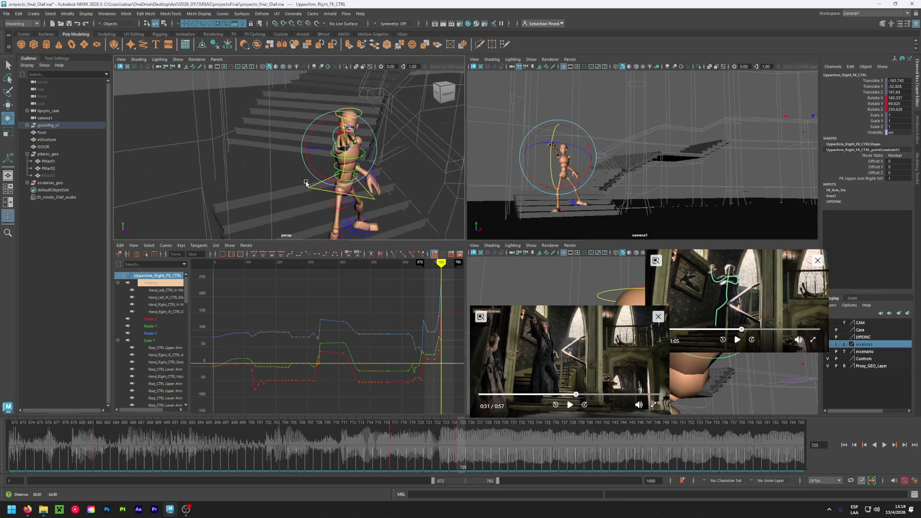
mouse_move(464, 442)
left_mouse_down()
mouse_move(351, 434)
mouse_move(458, 437)
mouse_move(310, 447)
left_mouse_up()
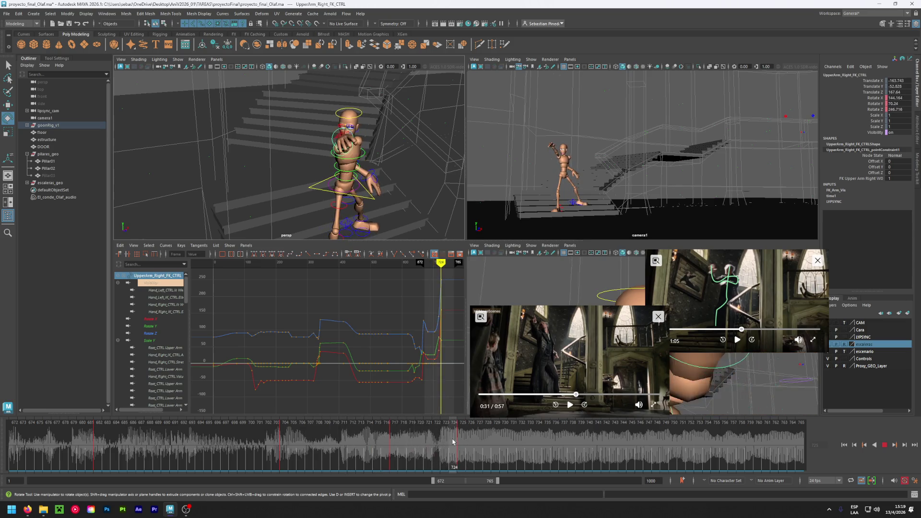
key("Escape")
left_click(390, 446)
right_click(391, 446)
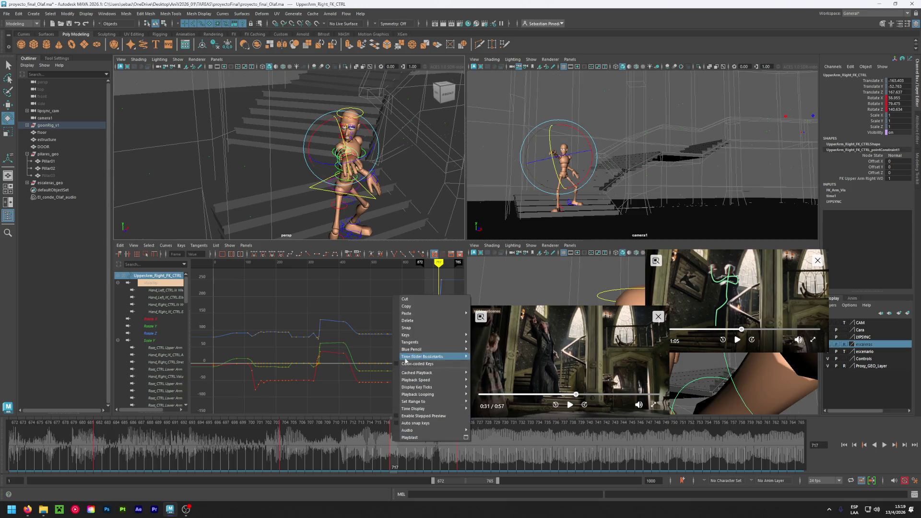
left_click(422, 324)
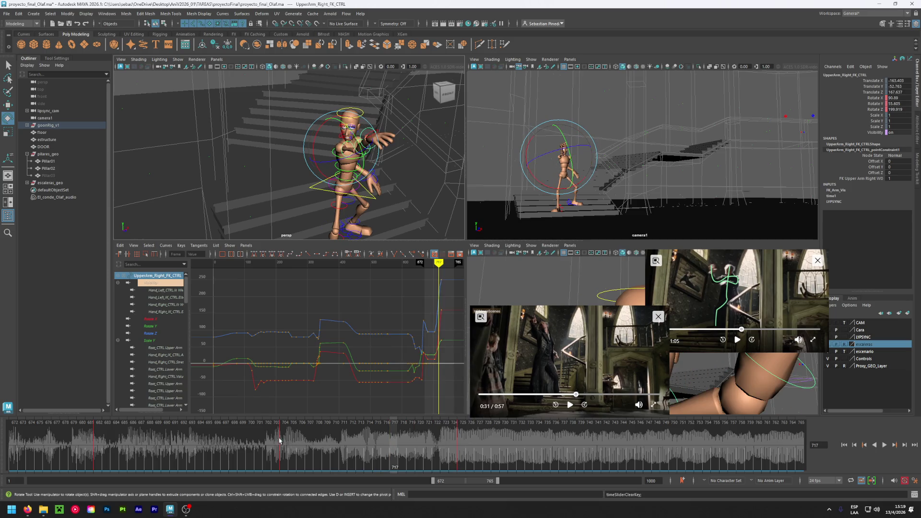
Play back the animation twice to review, stopping at frame 704, then clear the selection
key("alt+v")
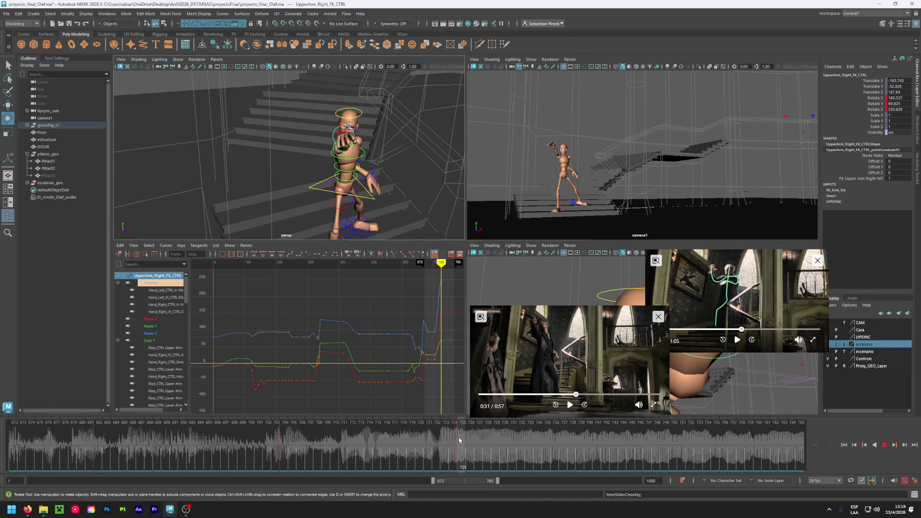
mouse_move(520, 451)
left_mouse_down()
mouse_move(403, 451)
mouse_move(568, 443)
mouse_move(458, 441)
left_mouse_up()
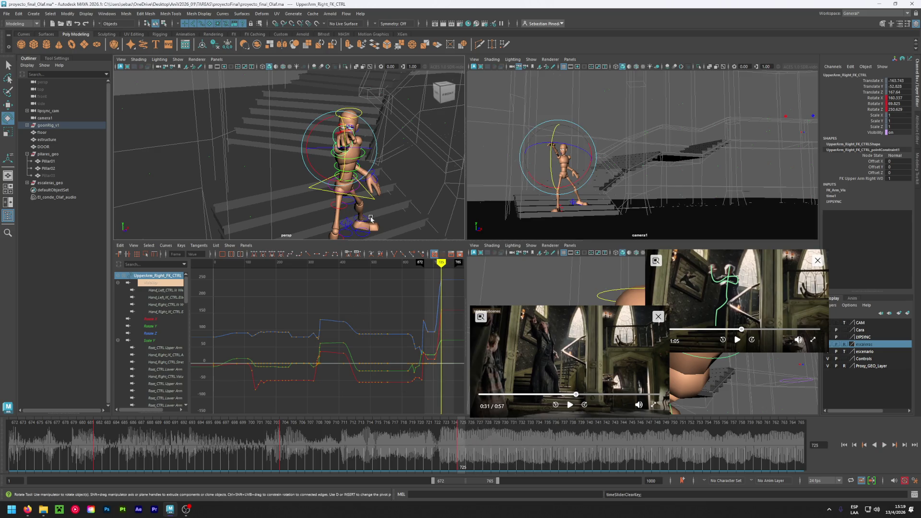
key("alt+v")
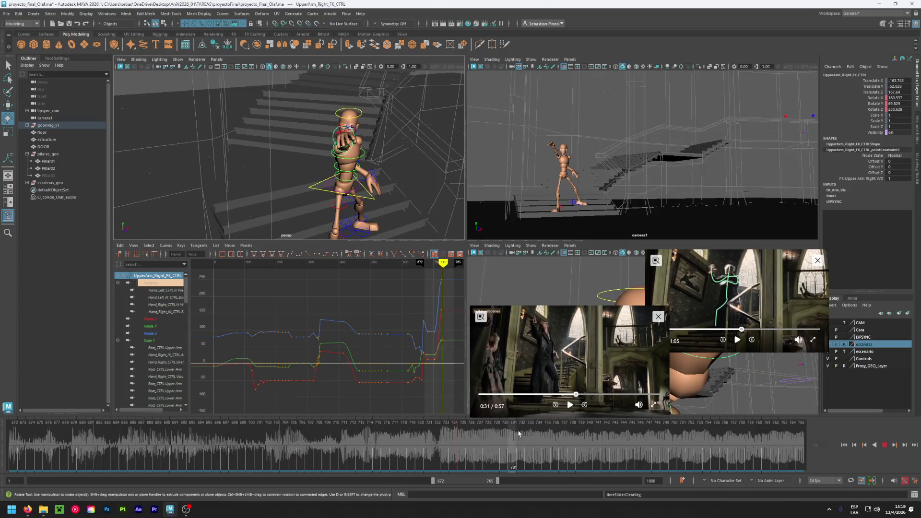
mouse_move(439, 440)
left_mouse_down()
mouse_move(285, 436)
mouse_move(463, 440)
left_mouse_up()
left_click(325, 138)
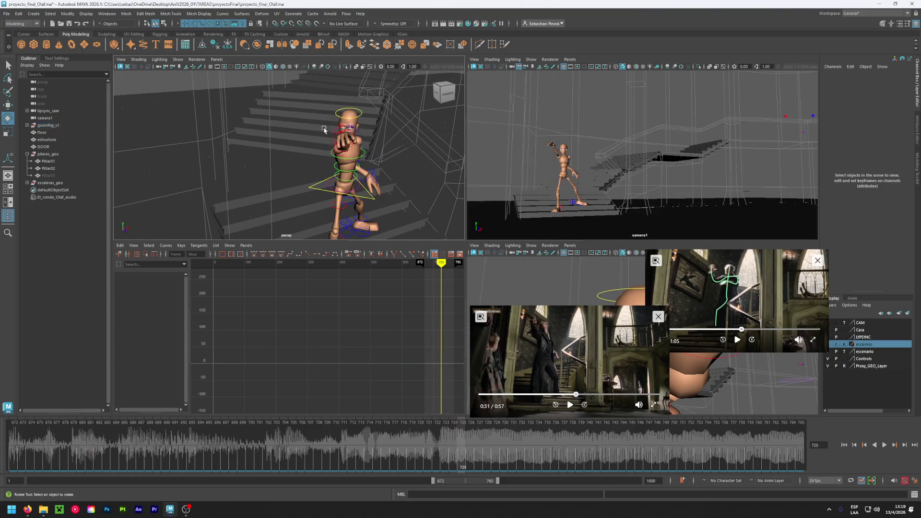
Select Hand_Right_CTRL, curl Index Base to -14, and try Middle Spread 50 before resetting it to 0
left_click(341, 134)
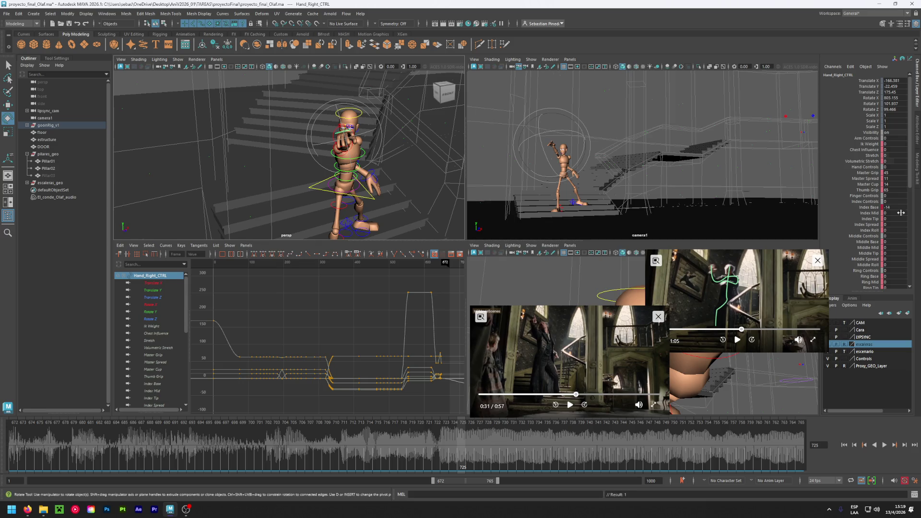
left_click_drag(894, 207, 892, 214)
left_click(886, 259)
type("50")
key("Return")
middle_click_drag(288, 144, 273, 143)
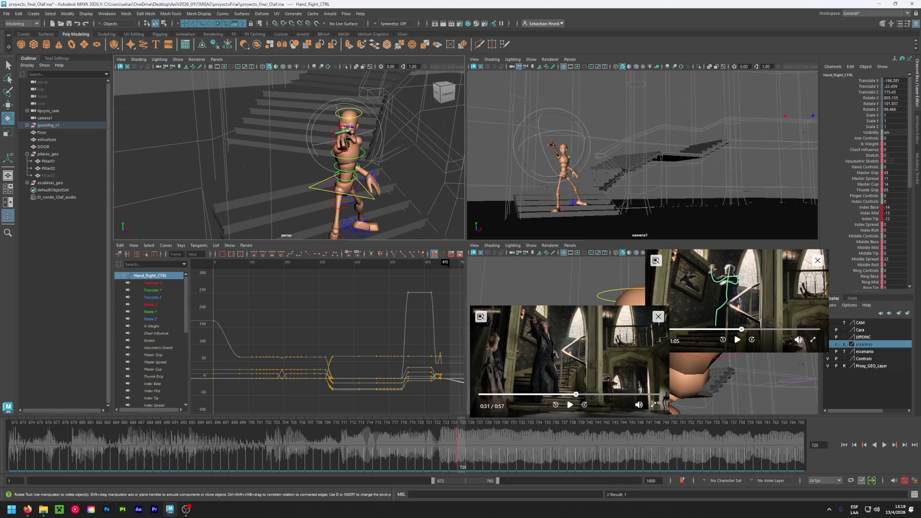
left_click(891, 259)
key("Return")
Increase the right hand's middle finger mid curl and ring finger base curl
left_click(885, 242)
scroll(881, 258, "down", 2)
middle_click_drag(889, 214, 895, 214)
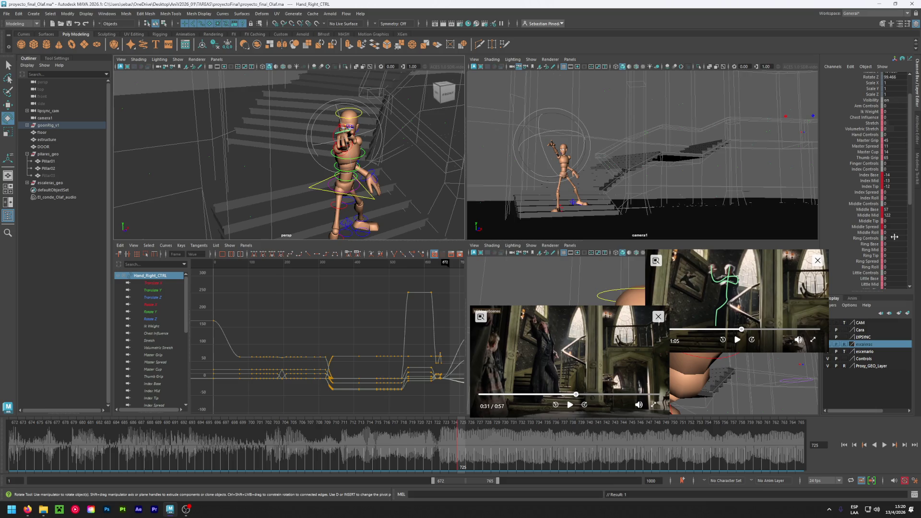
middle_click_drag(891, 246, 895, 250)
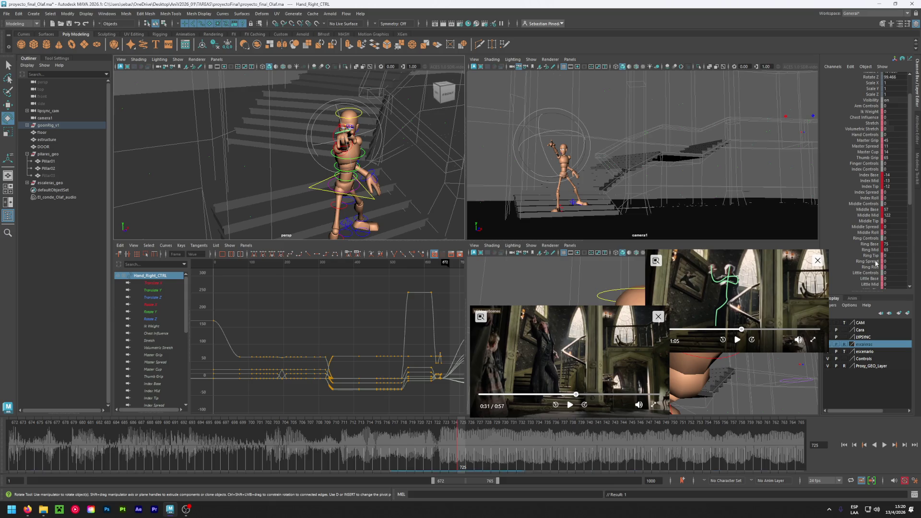
scroll(879, 266, "down", 1)
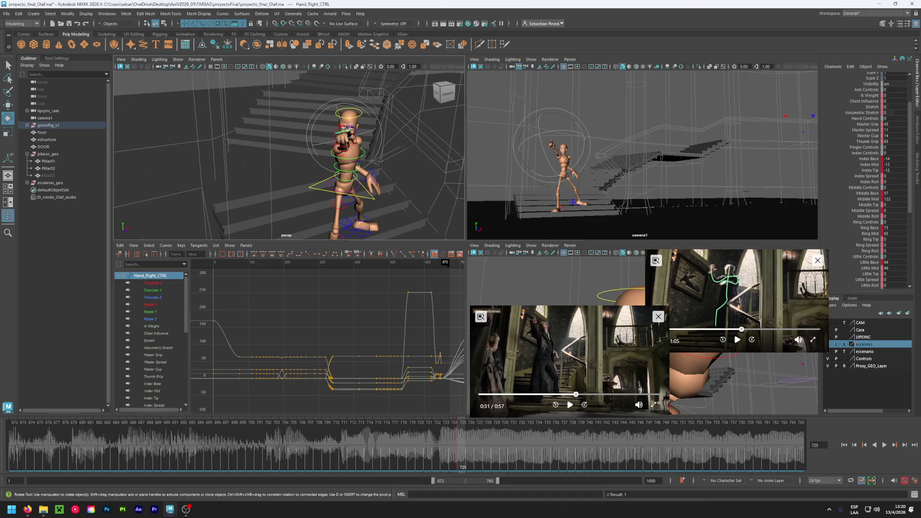
left_click_drag(379, 189, 400, 178, "alt")
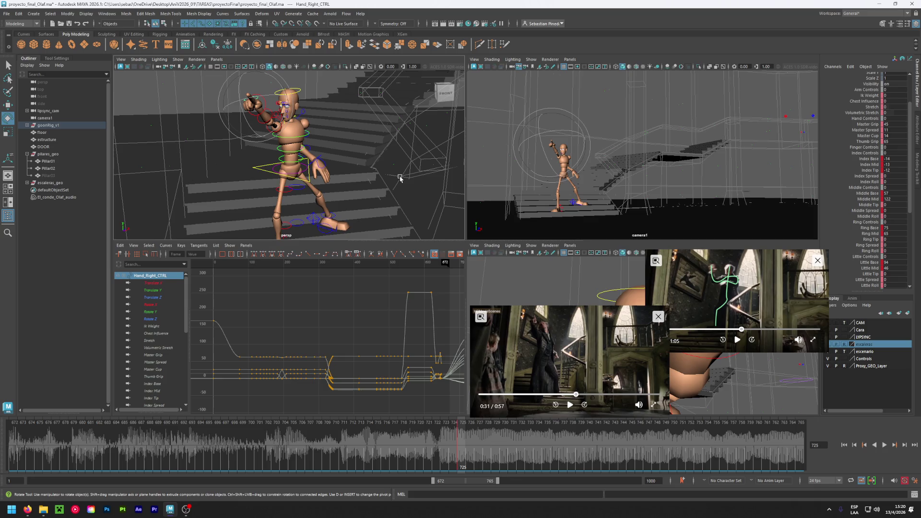
Select Hand_Right_CTRL, review playback to frame 724, then set the range to 602–695 at frame 648
left_click(298, 94)
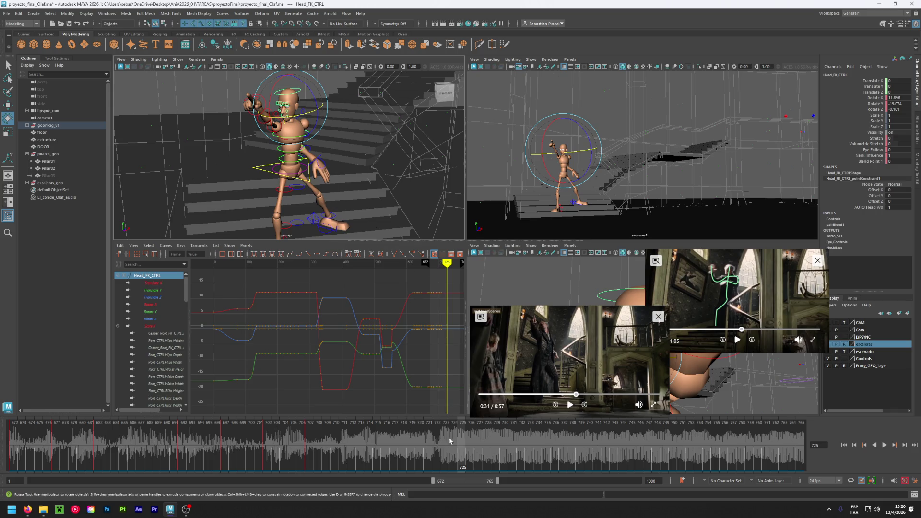
left_click(206, 116)
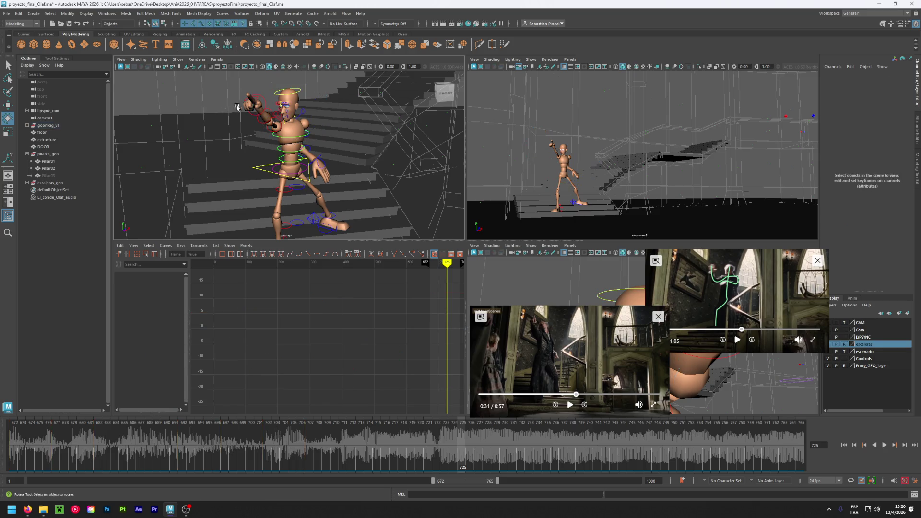
left_click(263, 102)
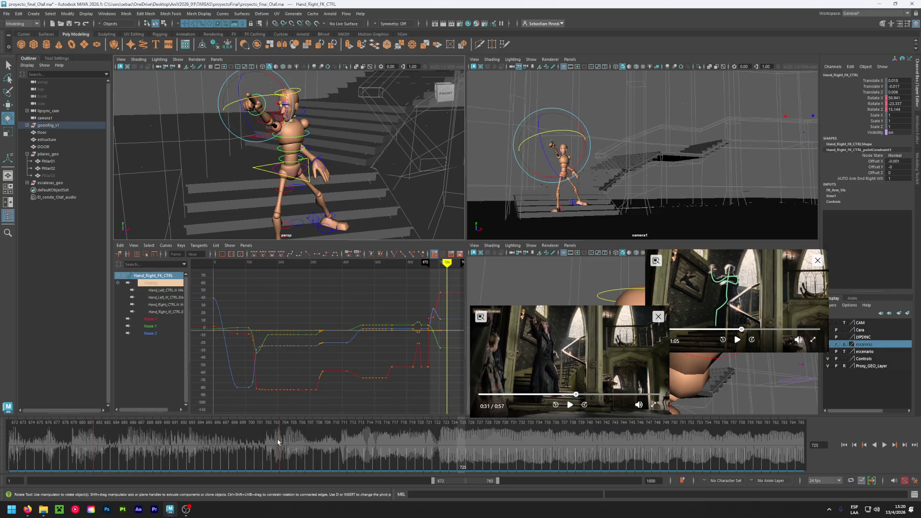
left_click(212, 143)
left_click(246, 101)
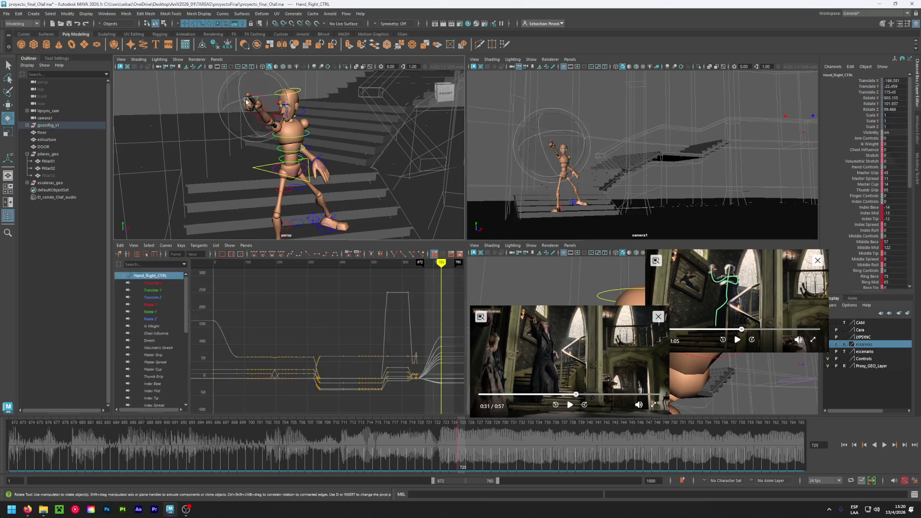
key("alt+v")
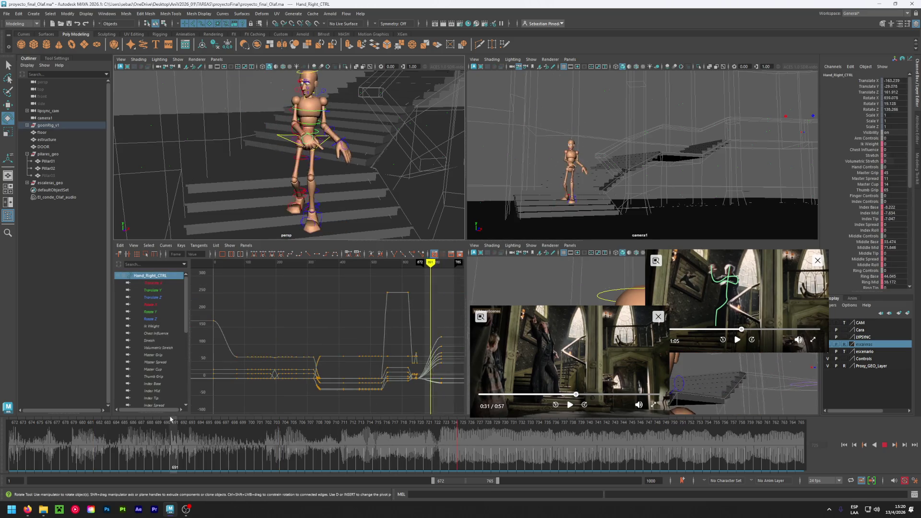
left_click_drag(345, 413, 457, 420)
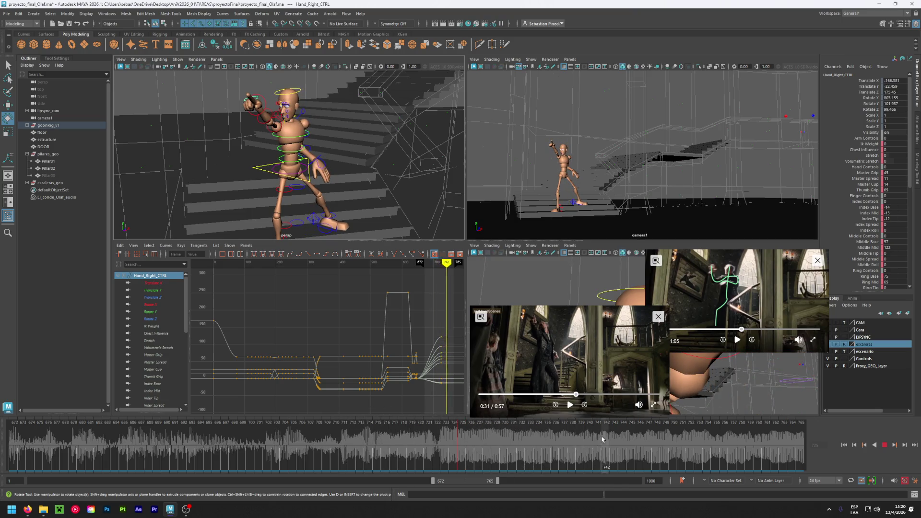
key("alt+v")
left_click_drag(469, 485, 426, 483)
left_click(403, 442)
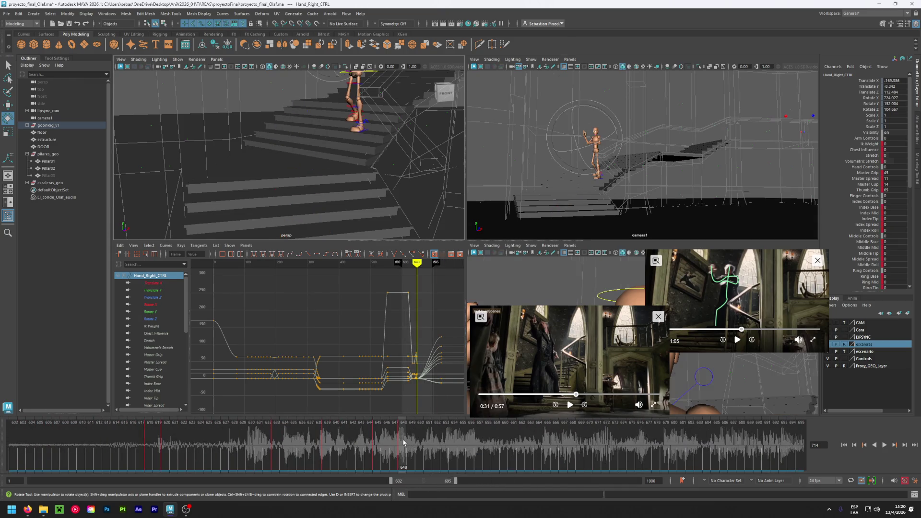
Copy the right hand's keys at frame 648 on the time slider
right_click(403, 442)
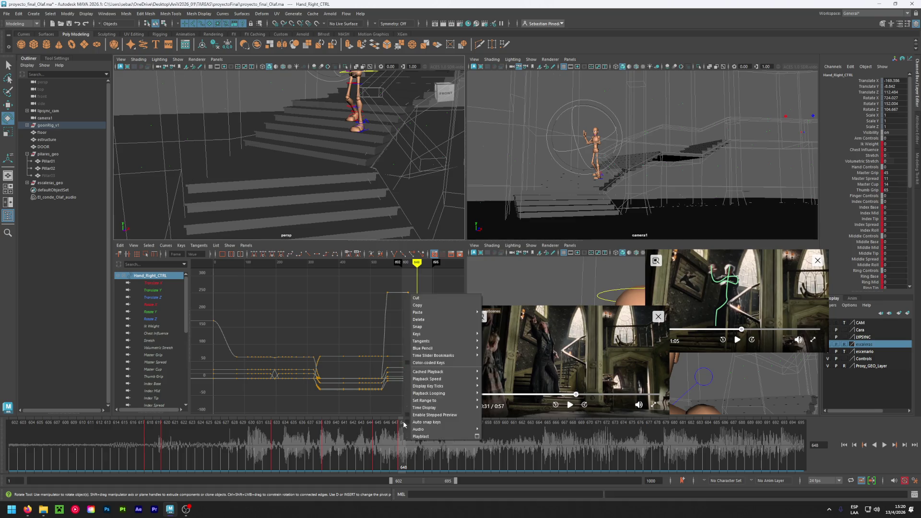
left_click(420, 306)
left_click_drag(425, 481, 461, 481)
Paste the copied hand keys at frame 705 and save proyecto_final_Olaf.ma
left_click(353, 439)
left_click_drag(353, 439, 363, 439)
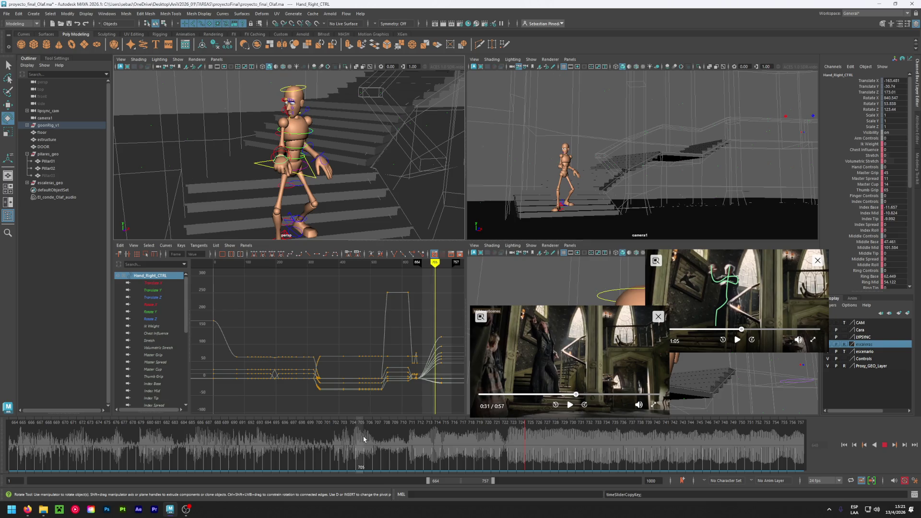
right_click(361, 436)
mouse_move(415, 311)
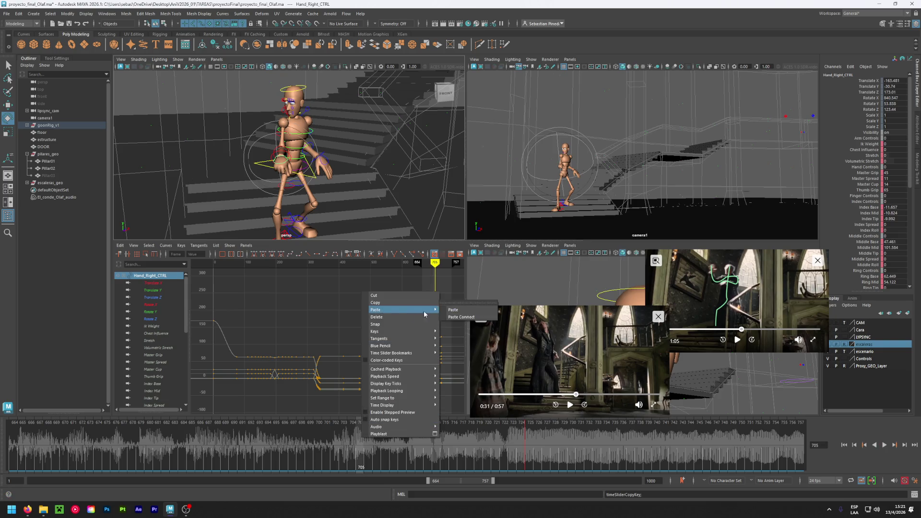
left_click(448, 311)
mouse_move(360, 436)
left_mouse_down()
mouse_move(599, 444)
mouse_move(139, 426)
mouse_move(614, 436)
mouse_move(349, 439)
mouse_move(358, 446)
left_mouse_up()
key("ctrl+s")
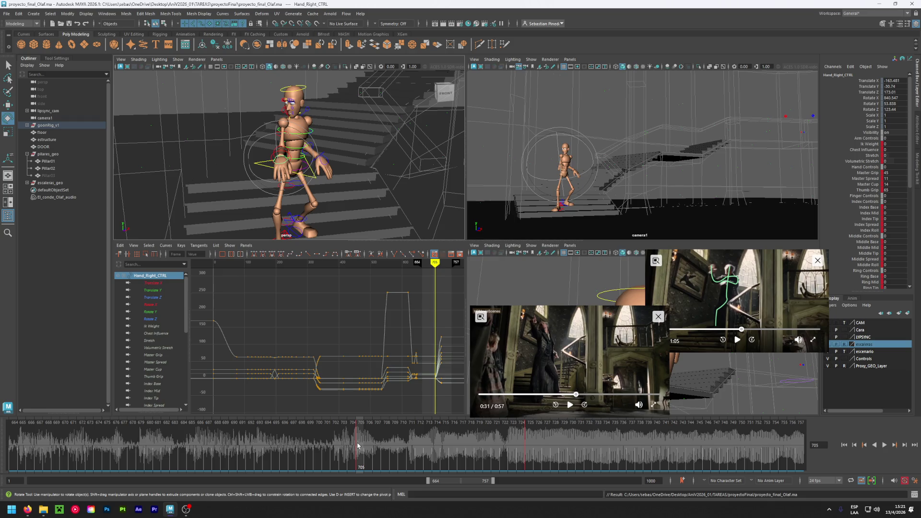
Compare frames 705–774 with the reference clip, settle on frame 770, and select the root control
left_click_drag(346, 211, 319, 202, "alt")
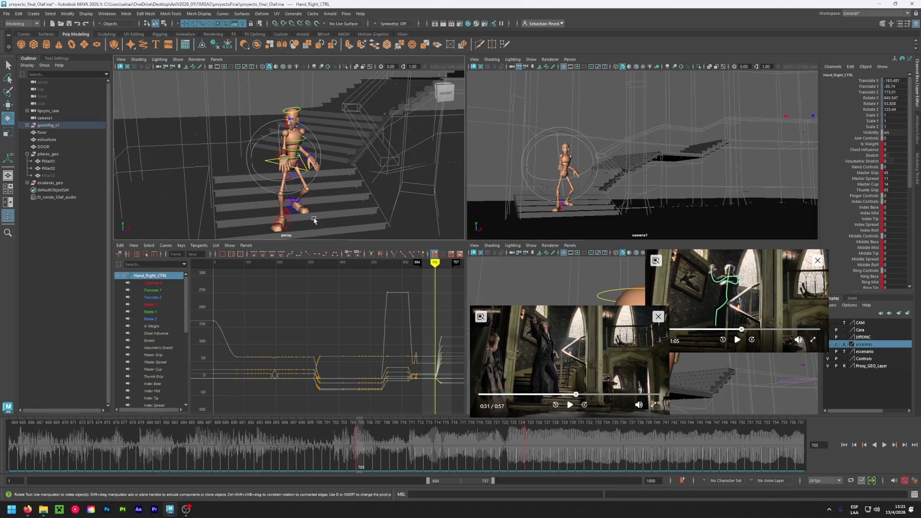
left_click_drag(504, 456, 741, 455)
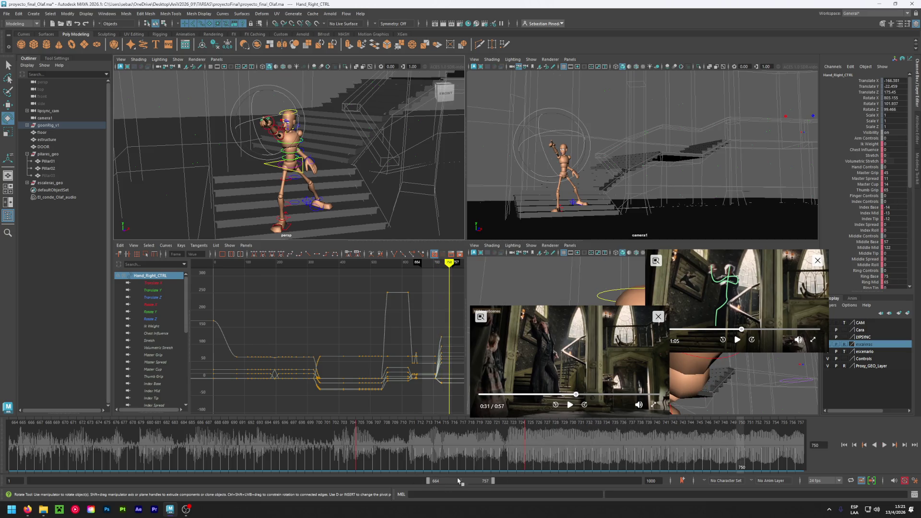
left_click(570, 405)
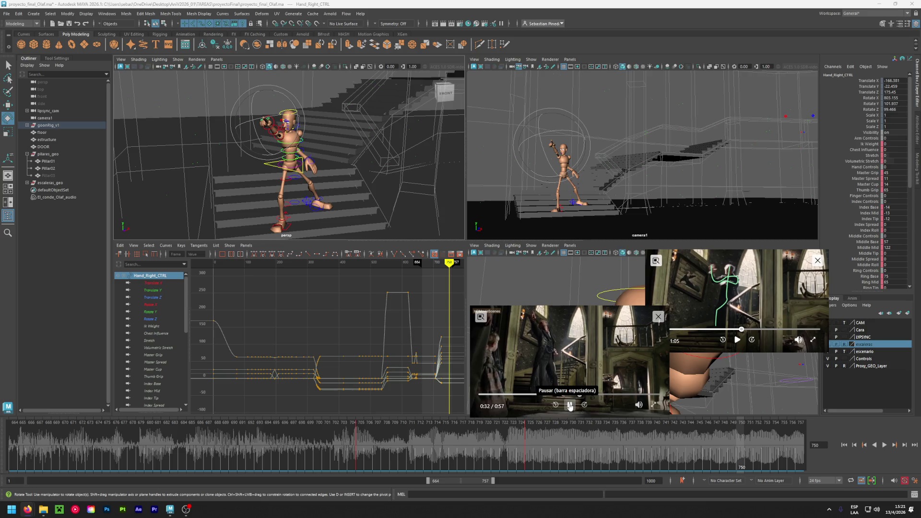
left_click(569, 405)
middle_click_drag(738, 452, 383, 452, "alt")
mouse_move(383, 453)
left_mouse_down()
mouse_move(606, 450)
mouse_move(581, 449)
left_mouse_up()
left_click_drag(585, 450, 553, 451)
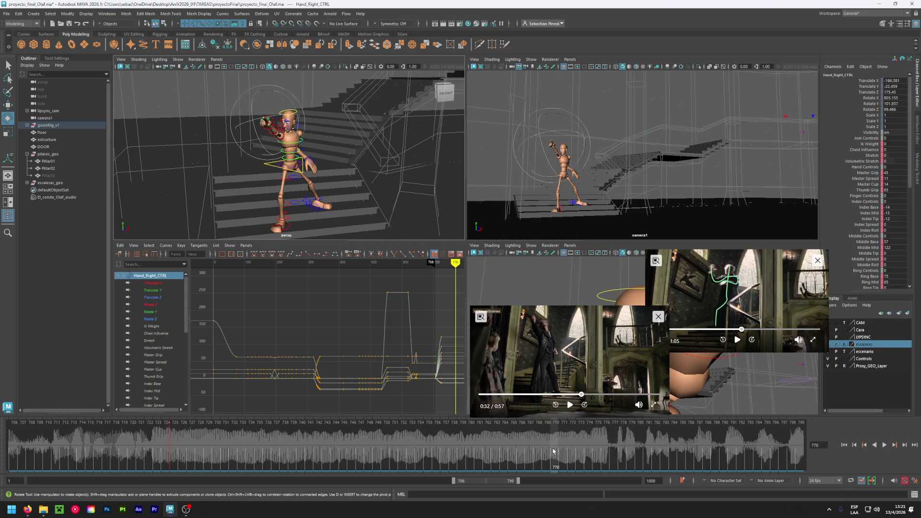
left_click(296, 174)
Lift Center_Root_FK_CTRL slightly along Y to about -51.88 at frame 770
key("f")
key("w")
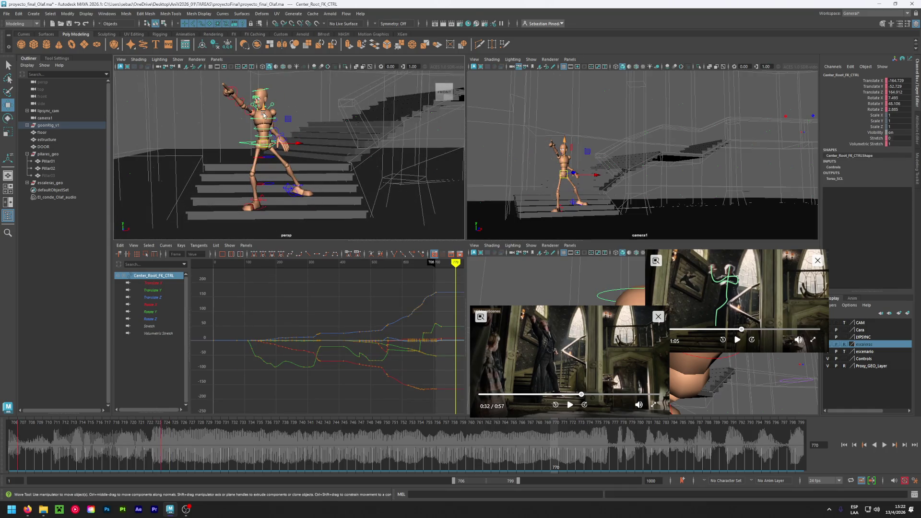
left_click(263, 114)
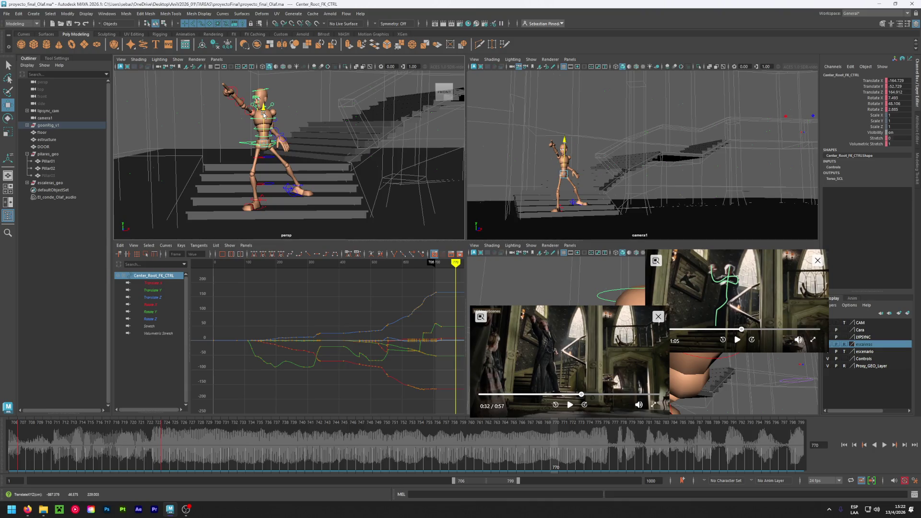
left_click_drag(265, 113, 291, 142)
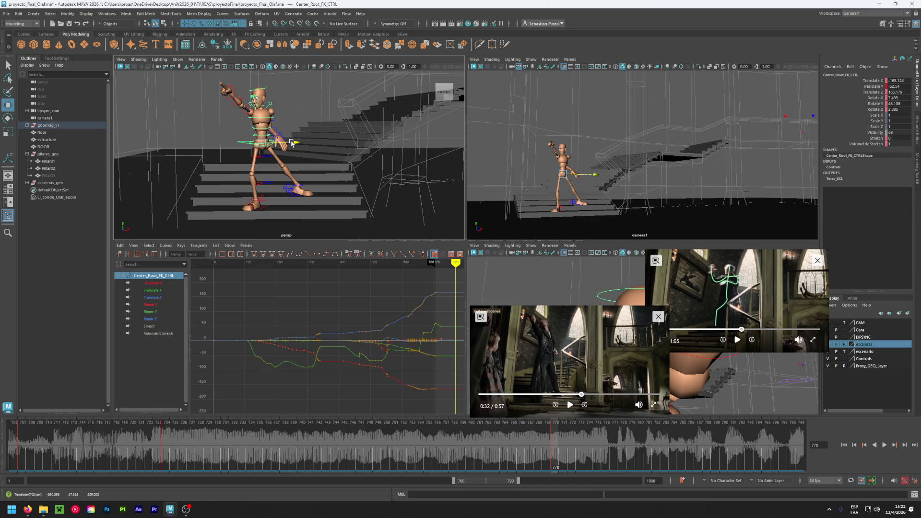
left_click_drag(291, 142, 288, 141)
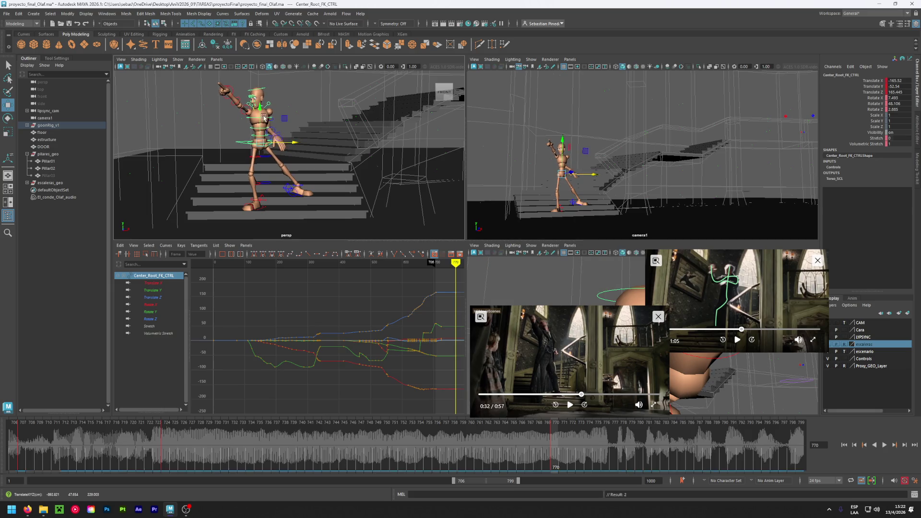
left_click_drag(263, 111, 268, 109)
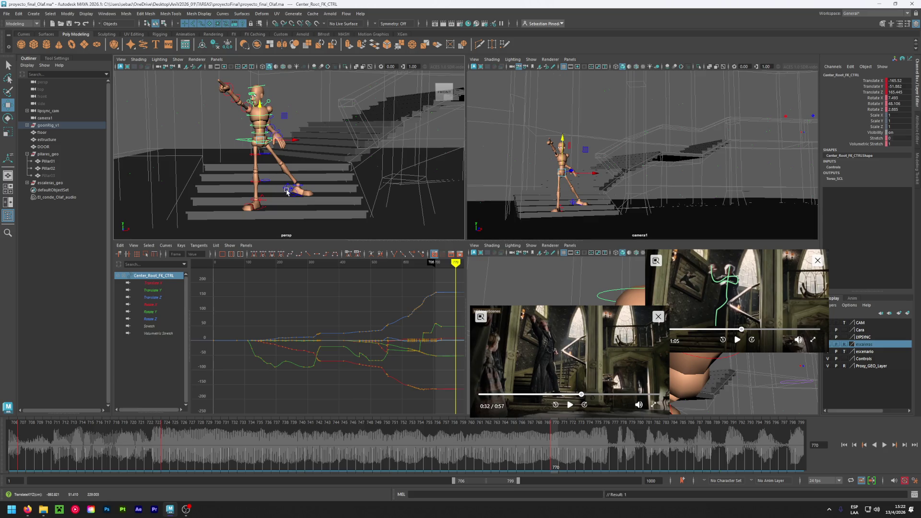
left_click(287, 192)
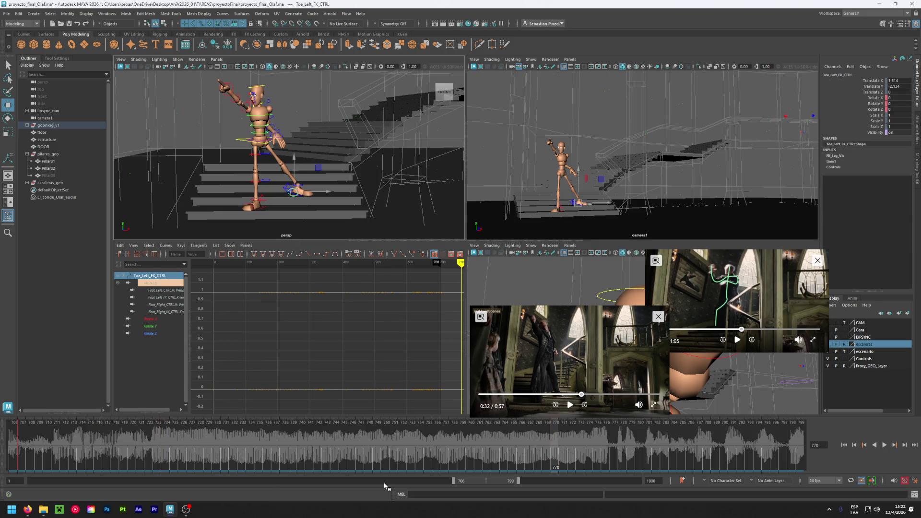
Select Foot_Left_IK_CTRL and slide it sideways along X at frame 724
left_click_drag(470, 481, 465, 480)
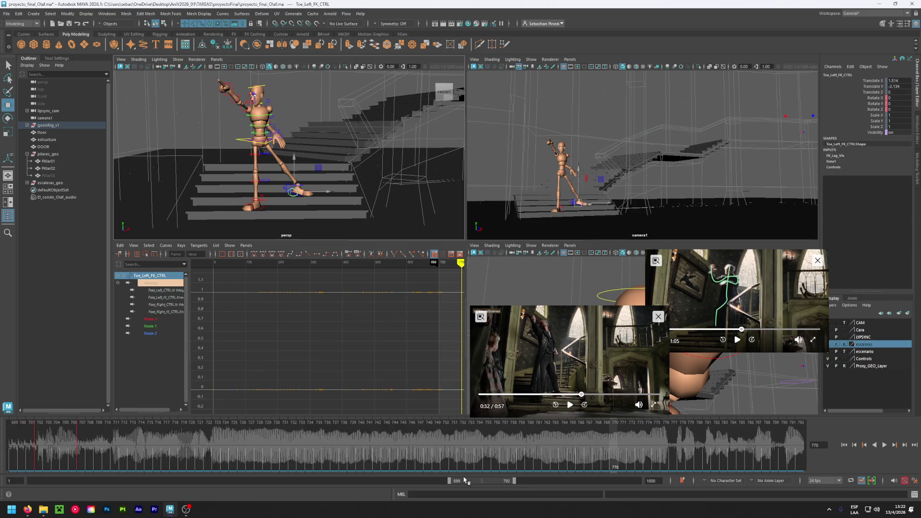
left_click(82, 439)
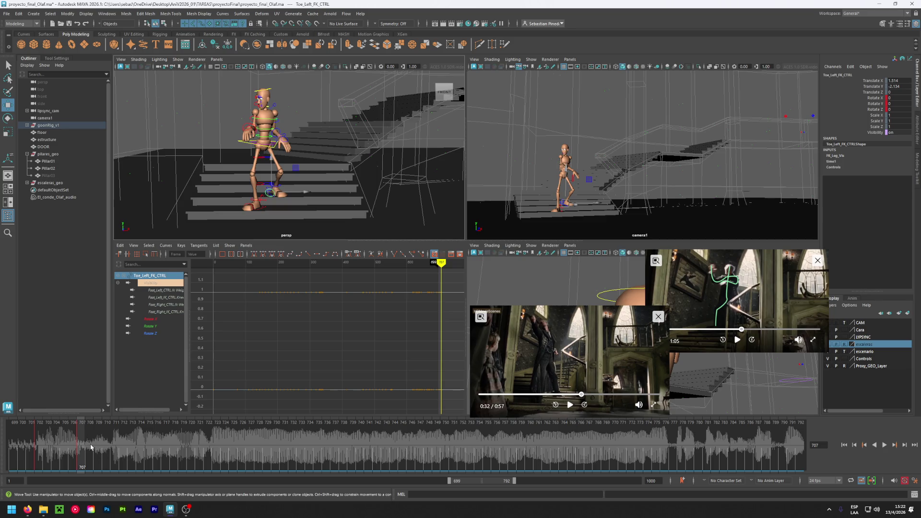
left_click(235, 190)
left_click(269, 186)
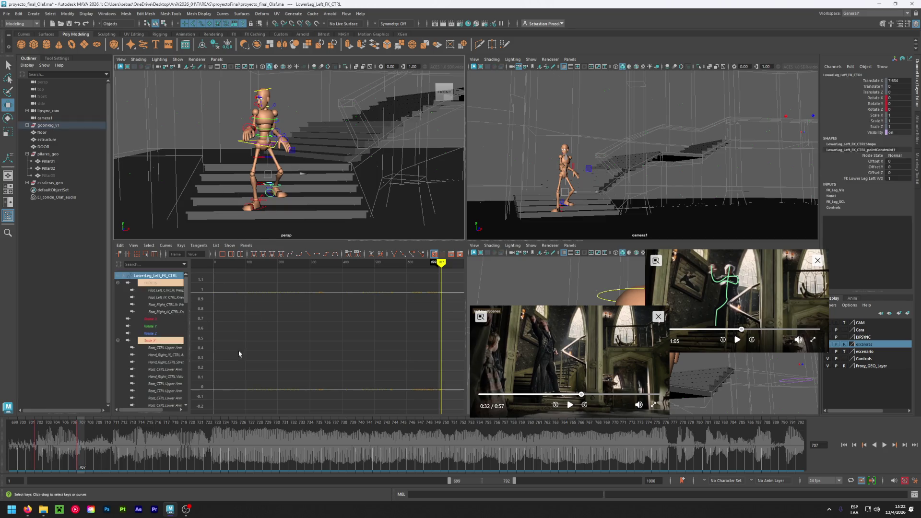
key("f")
key("f")
scroll(244, 208, "down", 5)
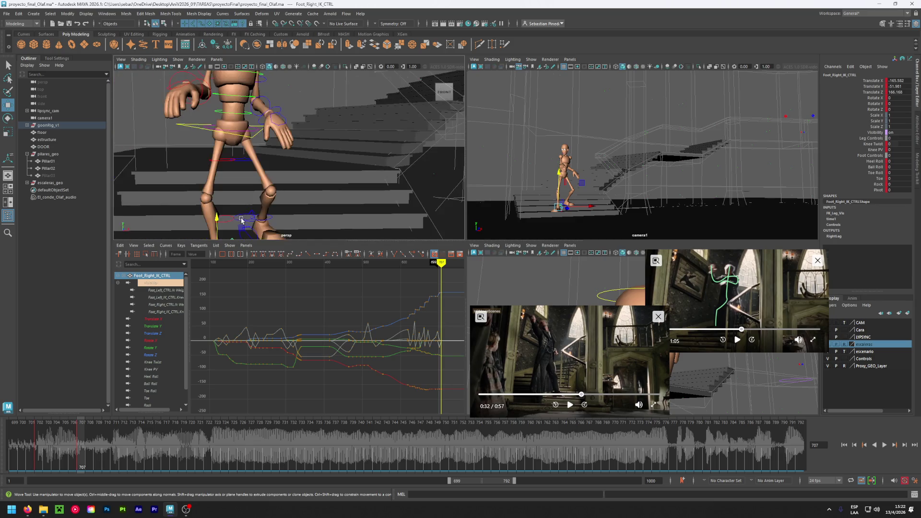
left_click(254, 216)
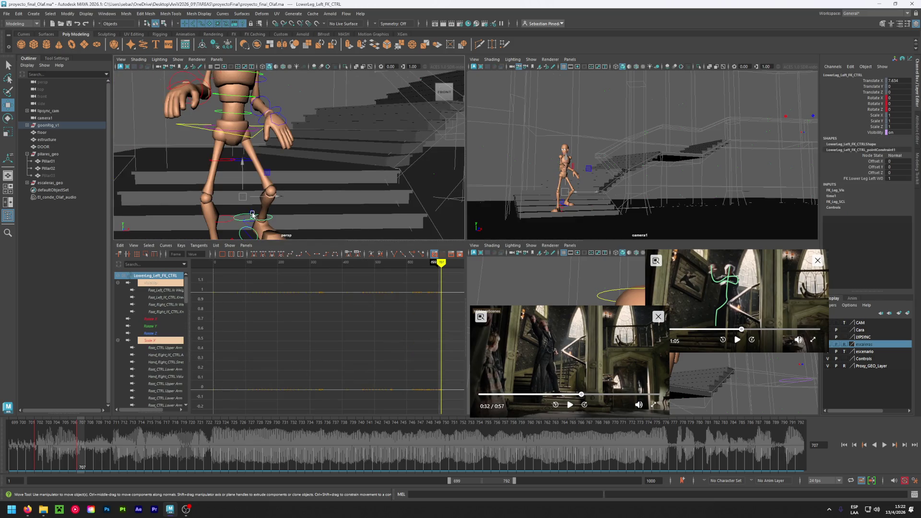
left_click(254, 214)
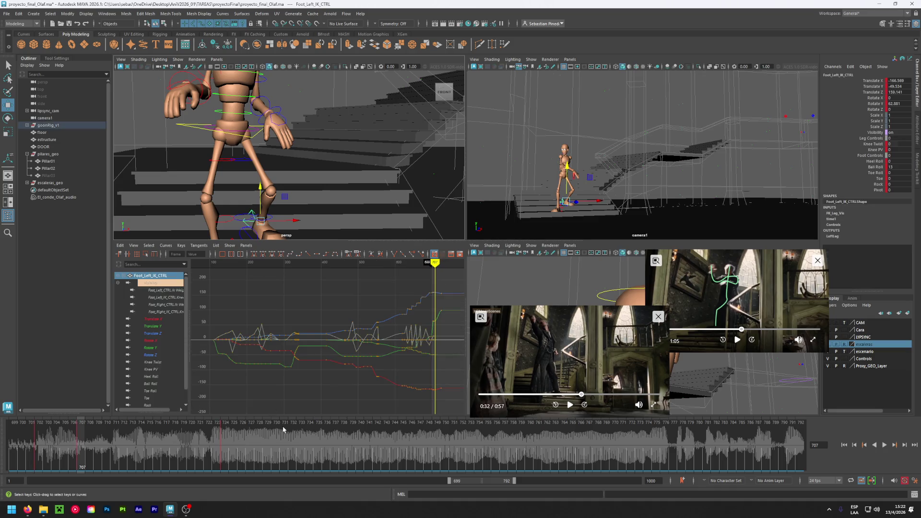
left_click(206, 448)
left_click(226, 443)
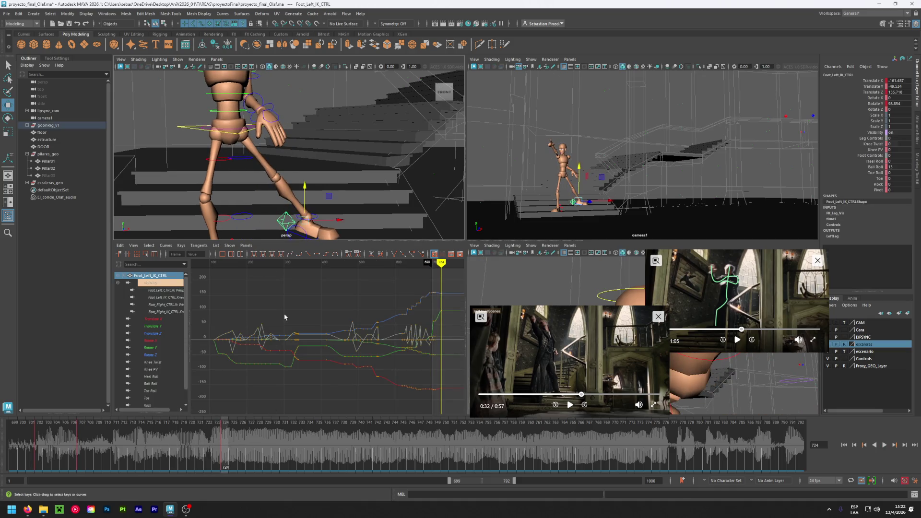
left_click_drag(339, 222, 327, 223)
Play back, then set the left foot's Ball Roll to 27 at frame 770
key("alt+v")
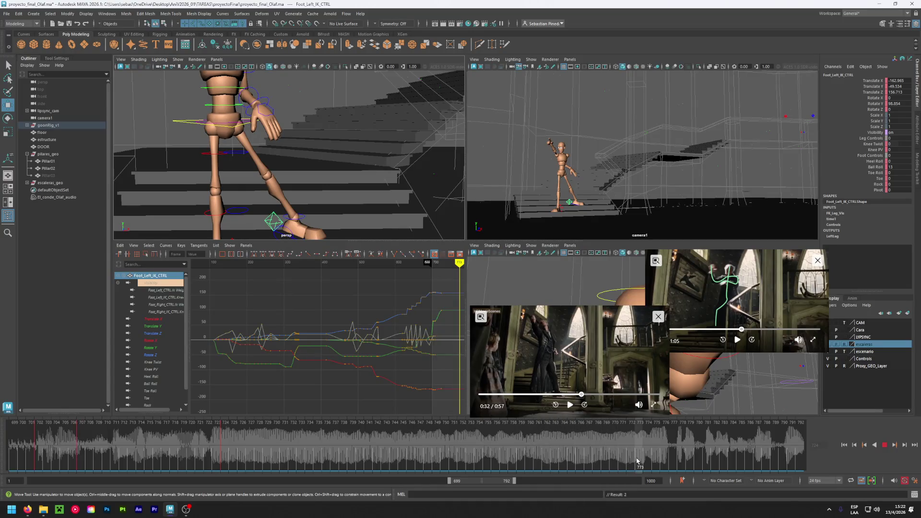
left_click_drag(638, 460, 598, 459)
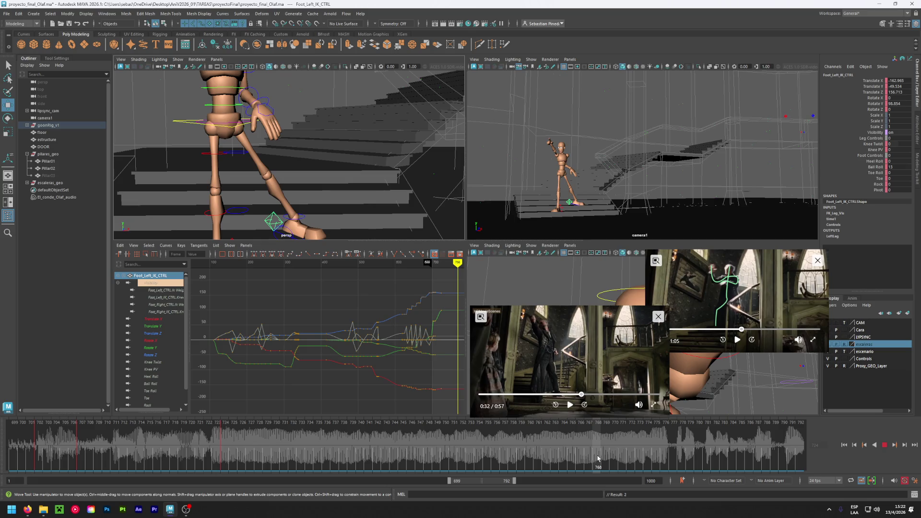
left_click(185, 123)
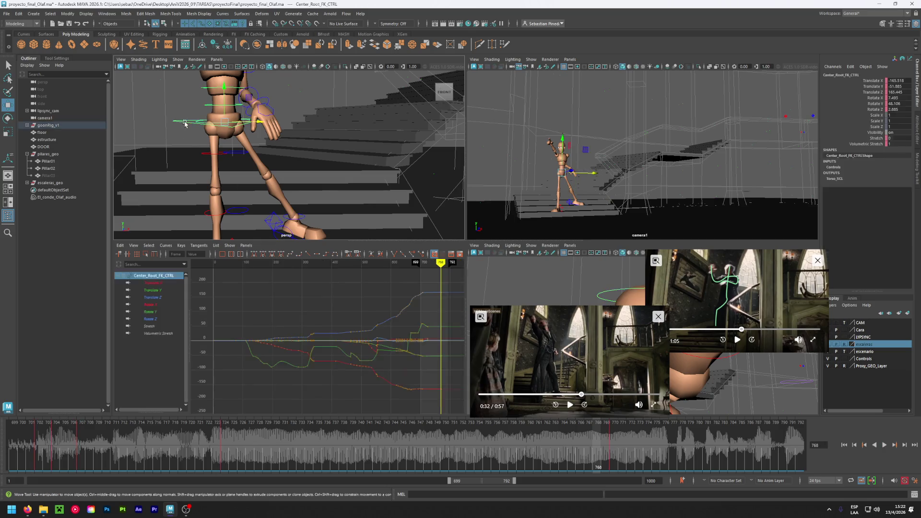
left_click(611, 437)
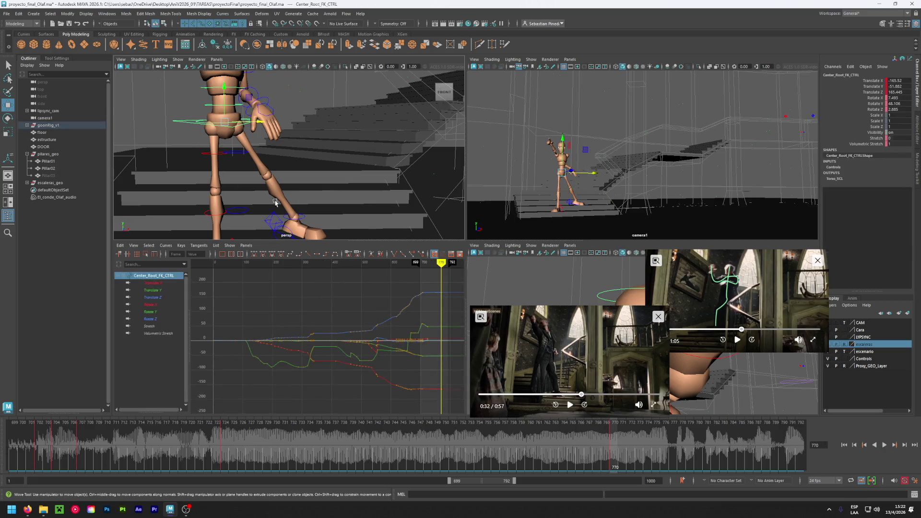
left_click(271, 224)
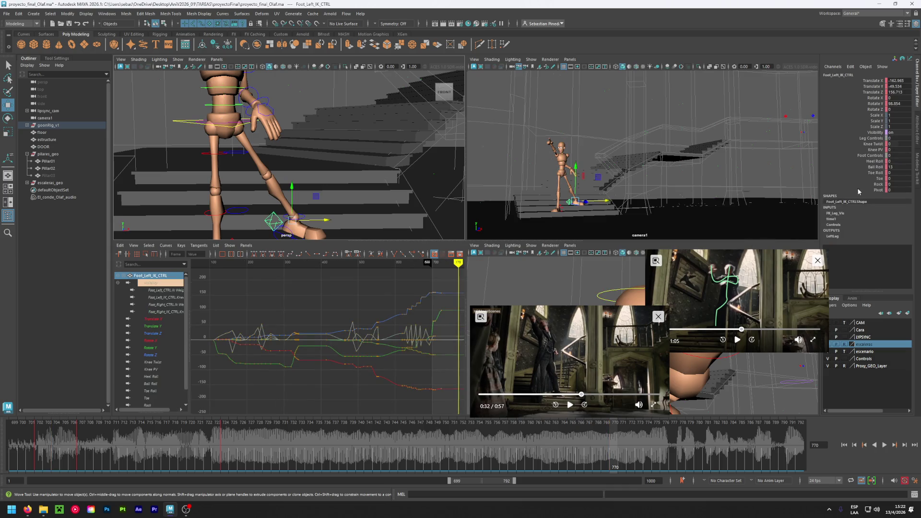
middle_click_drag(895, 167, 901, 167)
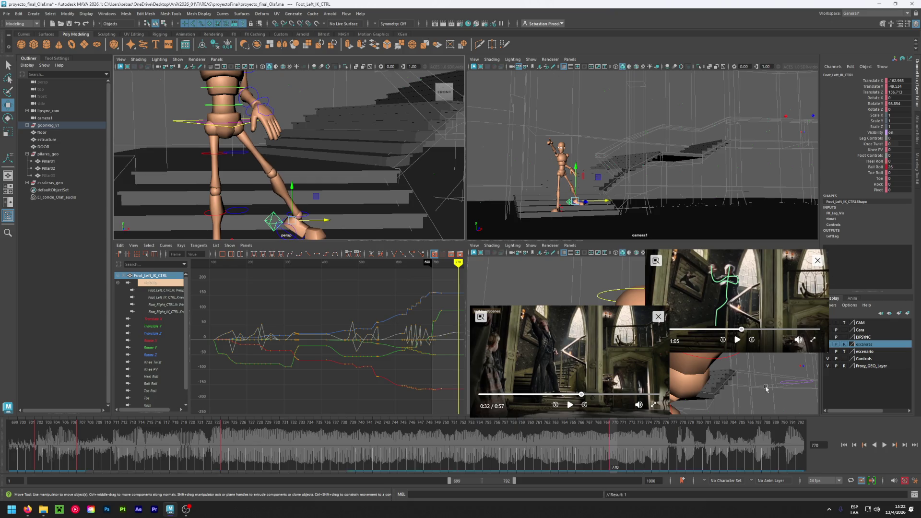
Play the animation from about frame 742 alongside the reference clip from 0:31
left_click(366, 432)
key("alt+v")
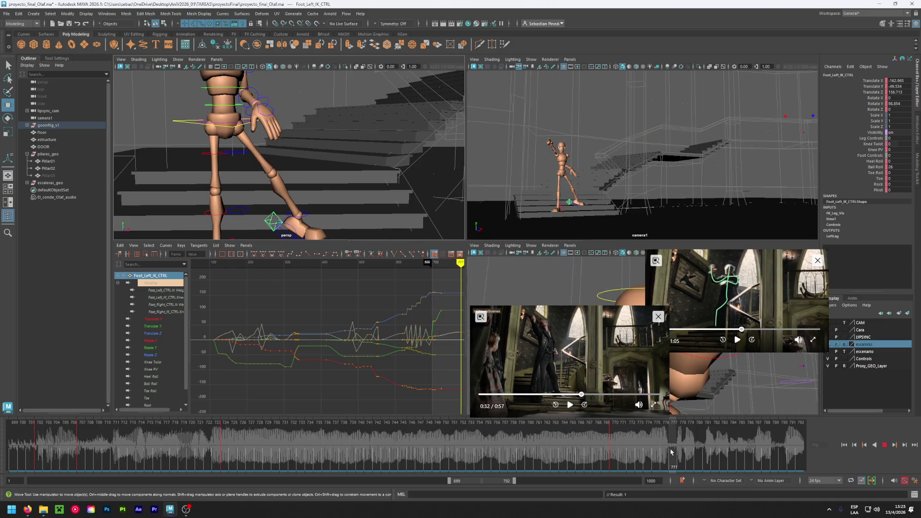
key("alt+v")
left_click(570, 404)
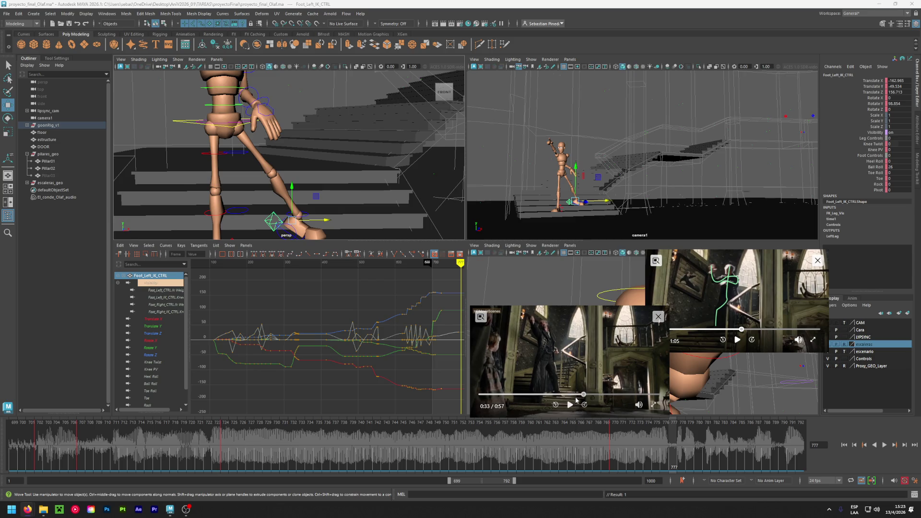
key("Left")
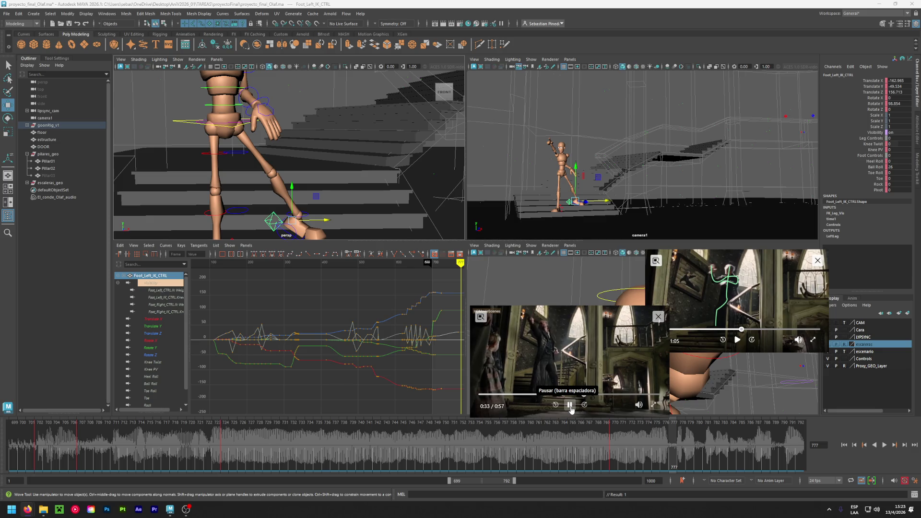
left_click(570, 405)
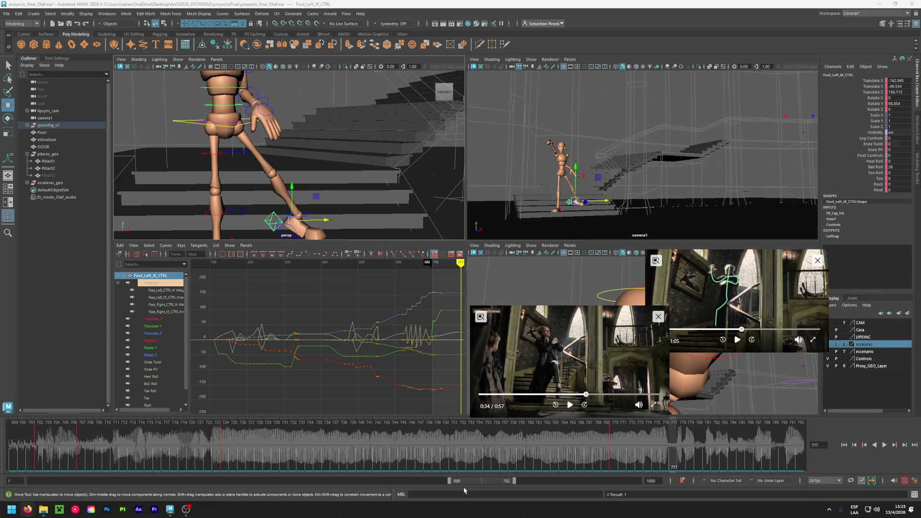
Replay to frame 808 with the reference at 0:32, then scrub to frame 780
key("alt+v")
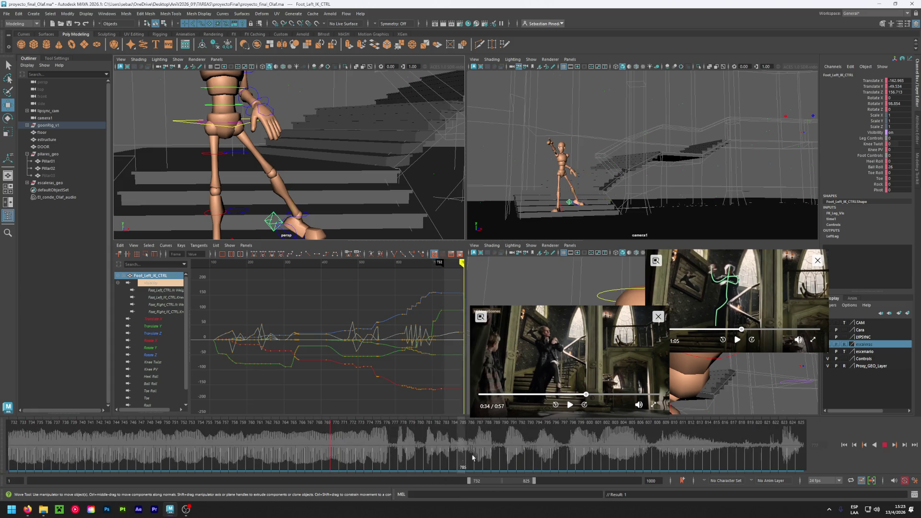
left_click(653, 466)
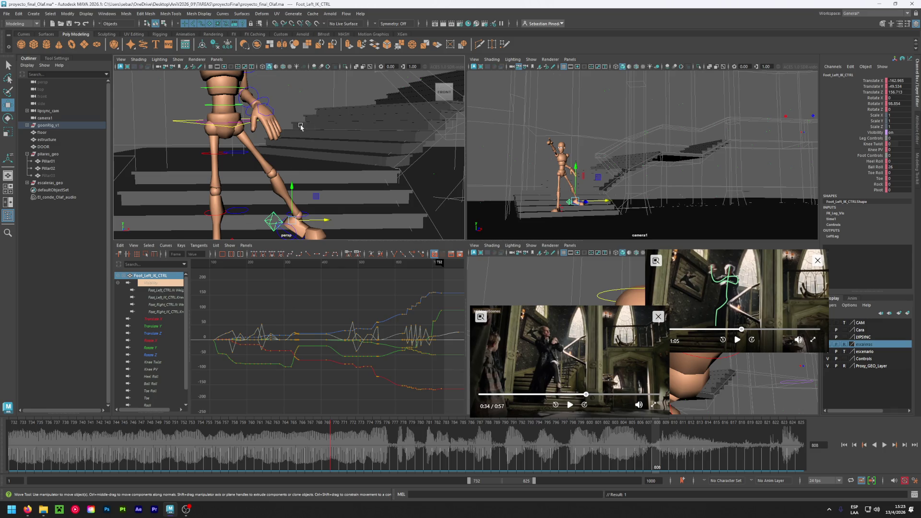
left_click(570, 404)
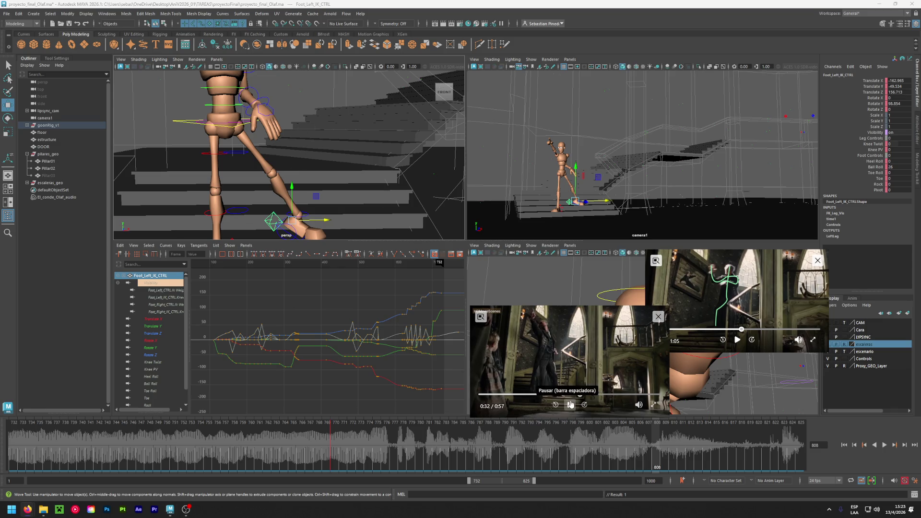
left_click(570, 404)
left_click_drag(335, 436, 420, 437)
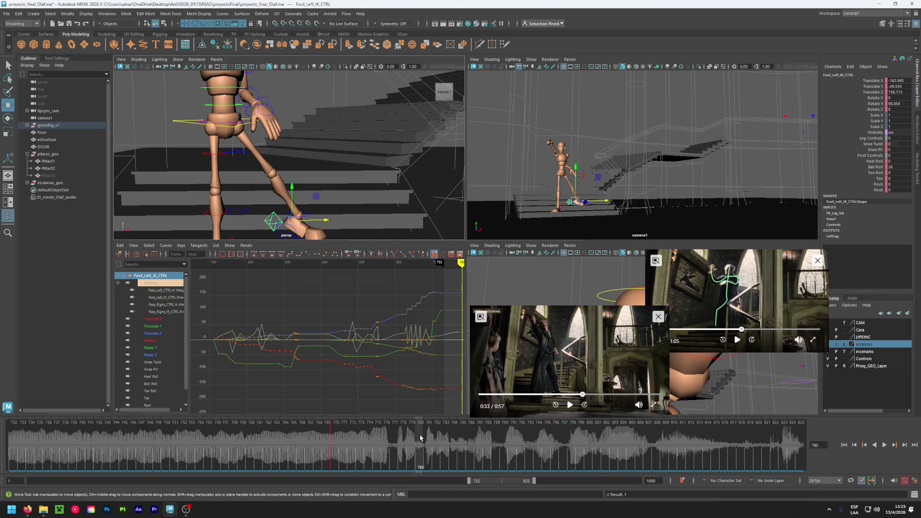
middle_click_drag(242, 96, 300, 154, "alt")
scroll(300, 155, "down", 2)
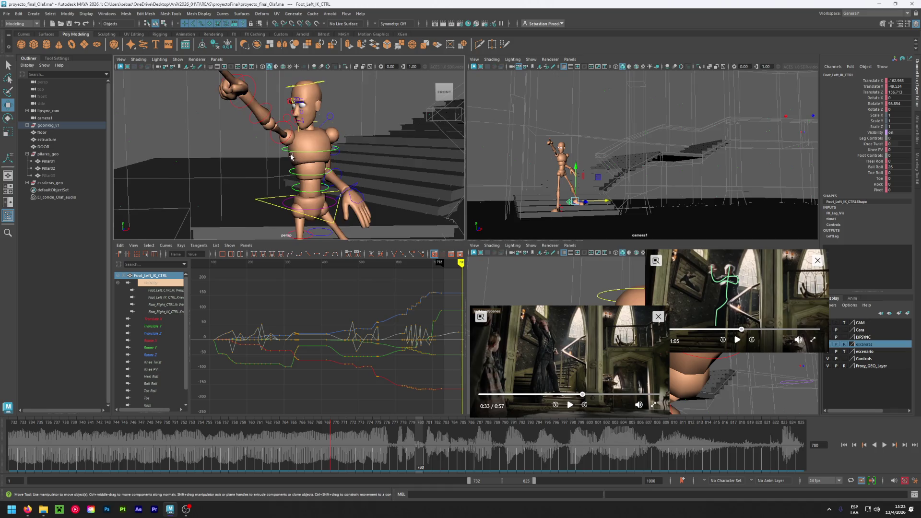
Select Hand_Right_FK_CTRL, try a new rotation, then undo it
left_click(261, 126)
left_click(263, 124)
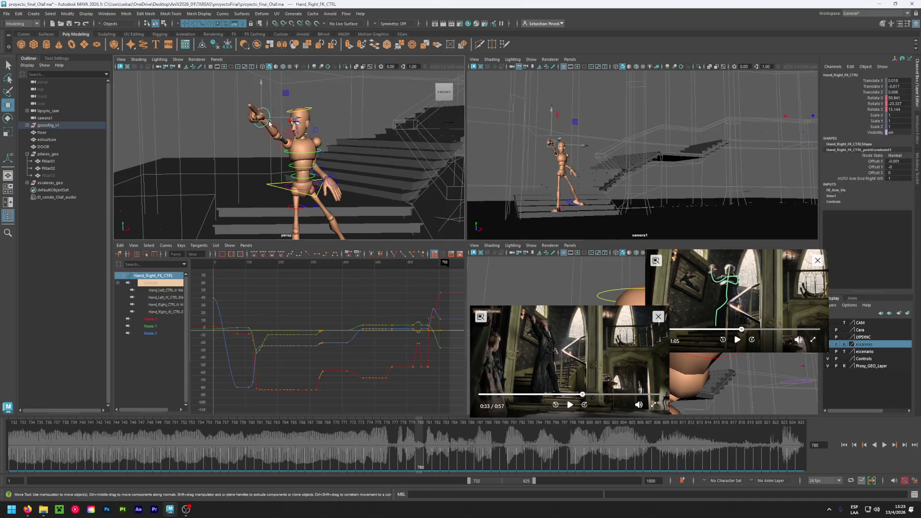
key("e")
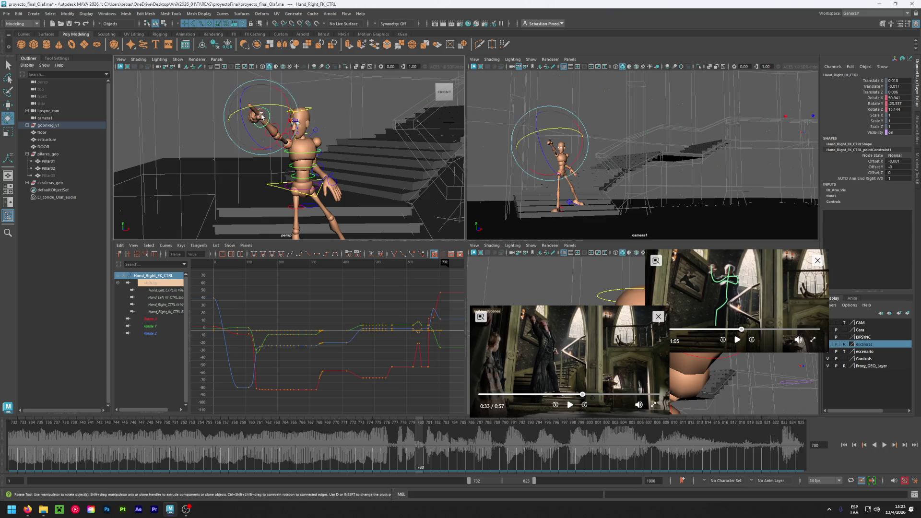
mouse_move(259, 120)
left_mouse_down()
mouse_move(266, 145)
mouse_move(240, 148)
mouse_move(255, 152)
mouse_move(272, 141)
left_mouse_up()
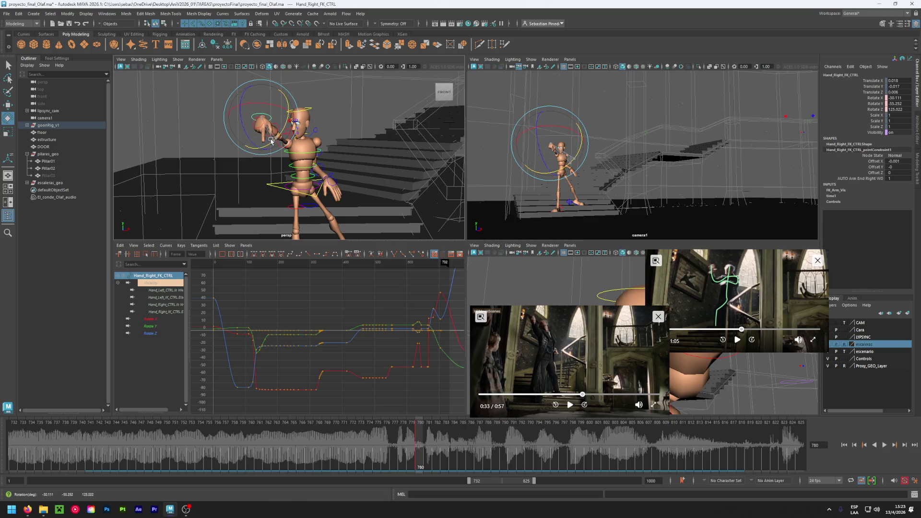
mouse_move(417, 445)
left_mouse_down()
mouse_move(244, 415)
mouse_move(231, 427)
mouse_move(507, 452)
mouse_move(437, 446)
left_mouse_up()
key("ctrl+z")
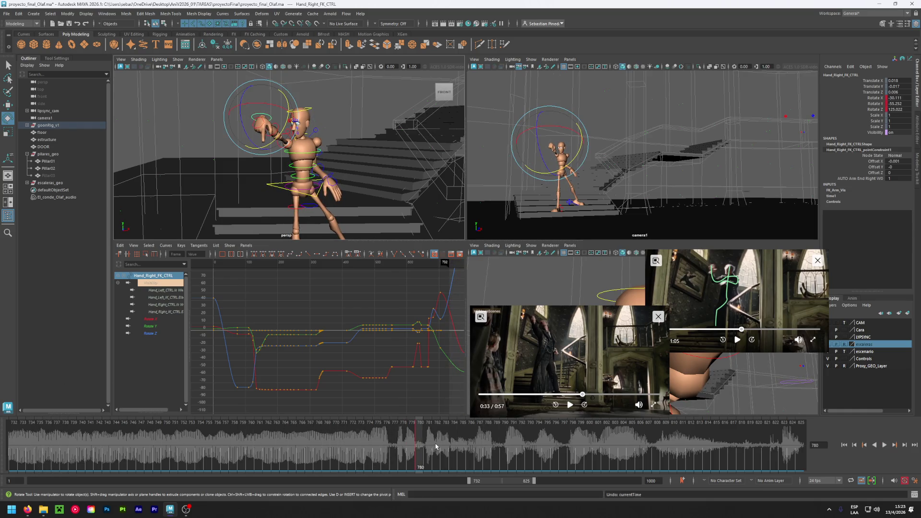
key("ctrl+z")
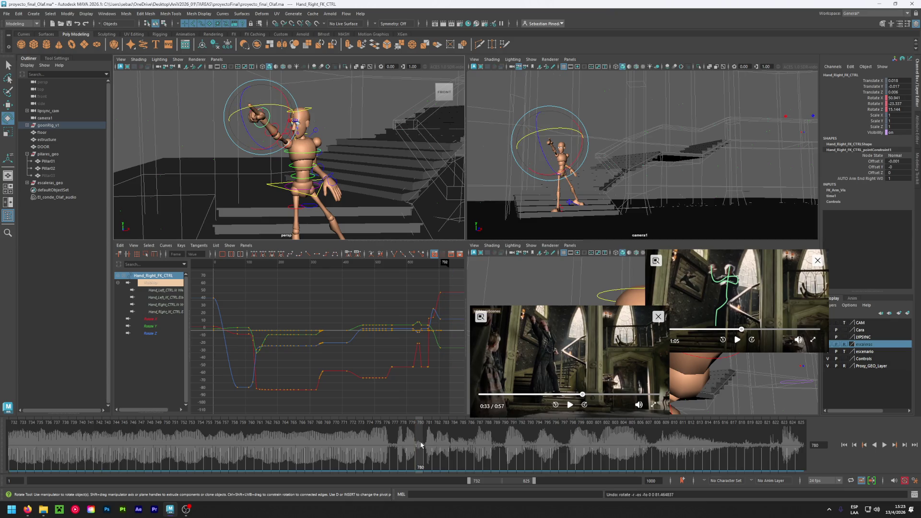
Set the range to 714–807 and rotate the right hand inward at frame 780 (about -30, -53, 125)
left_click_drag(487, 483, 476, 486)
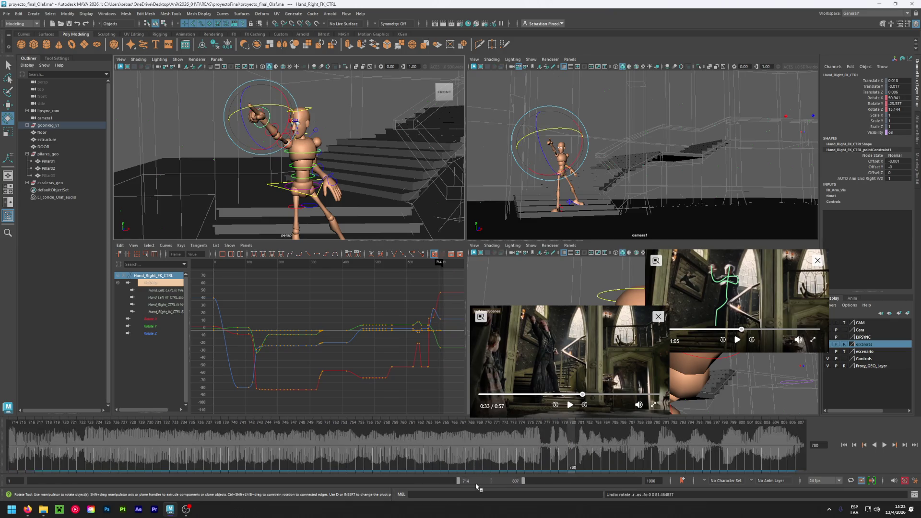
mouse_move(107, 454)
left_mouse_down()
mouse_move(562, 460)
mouse_move(537, 457)
mouse_move(553, 456)
left_mouse_up()
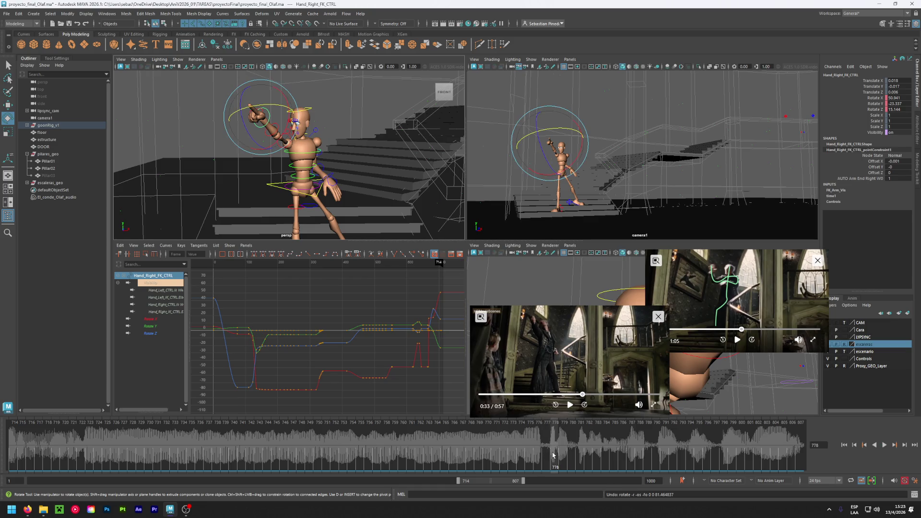
left_click(572, 453)
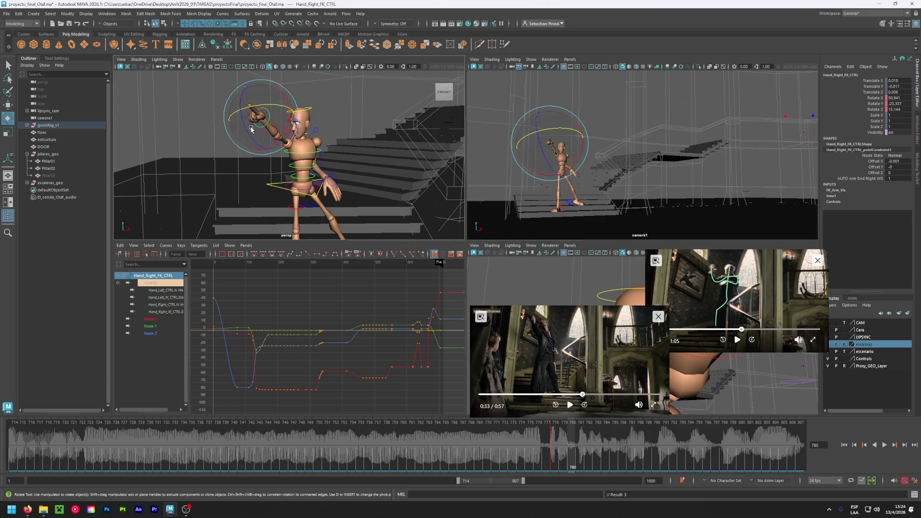
left_click_drag(246, 126, 285, 165)
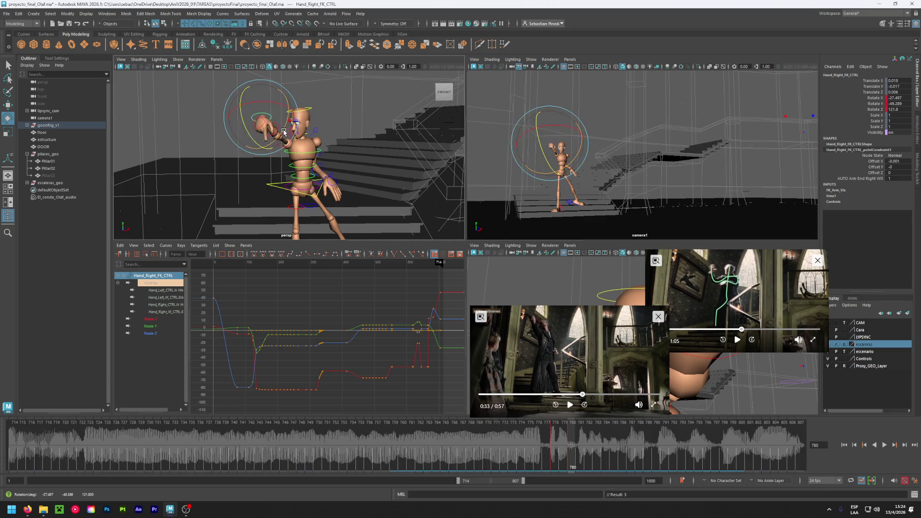
Play back the hand motion, shift the range to 764–857, and stop at frame 810
key("alt+v")
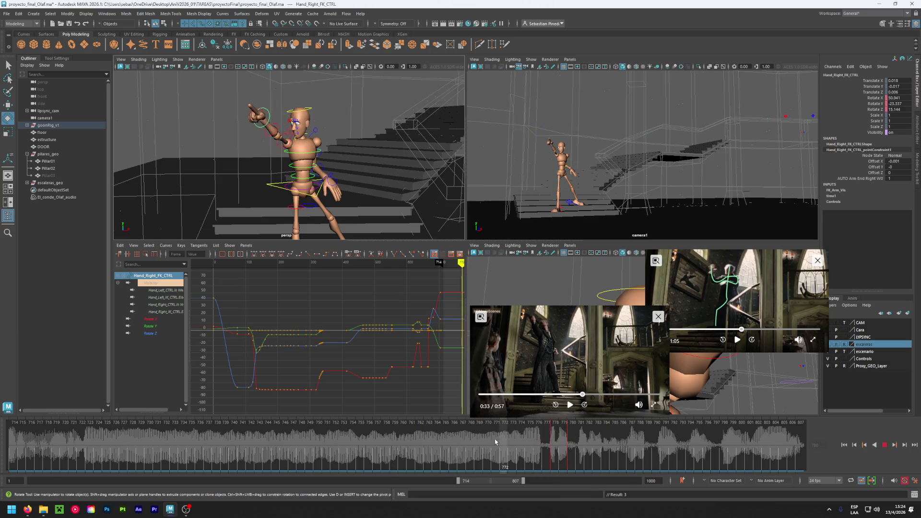
left_click_drag(562, 442, 800, 455)
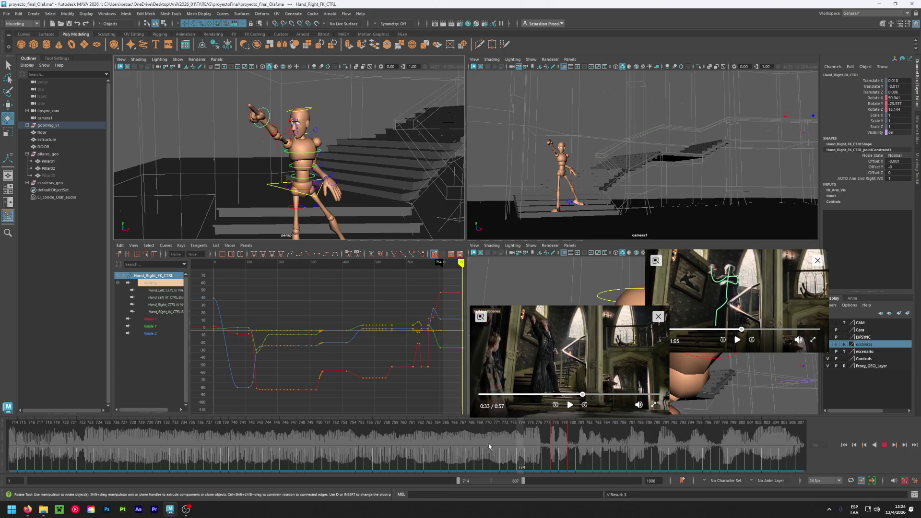
key("alt+v")
middle_click_drag(725, 468, 352, 451)
mouse_move(351, 451)
left_mouse_down()
mouse_move(460, 457)
mouse_move(311, 462)
mouse_move(403, 468)
left_mouse_up()
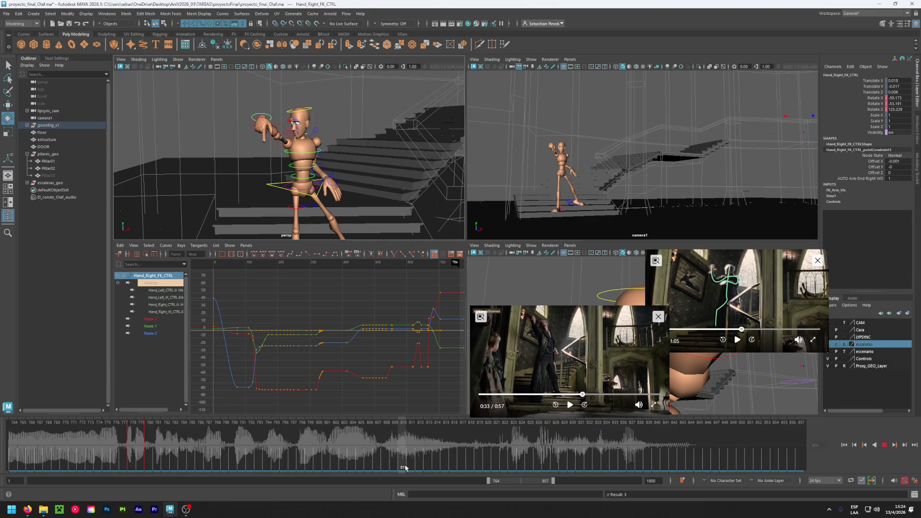
mouse_move(269, 158)
left_mouse_down("alt")
mouse_move(252, 236)
mouse_move(359, 103)
left_mouse_up("alt")
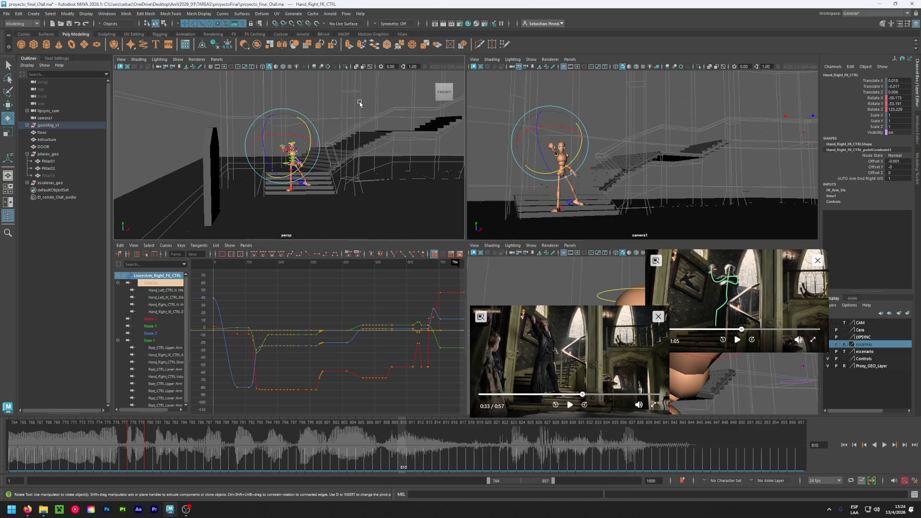
Move the playback range to 591–684 and review playback, stopping at frame 630
mouse_move(403, 464)
left_mouse_down()
mouse_move(234, 461)
mouse_move(52, 421)
mouse_move(168, 451)
mouse_move(404, 461)
left_mouse_up()
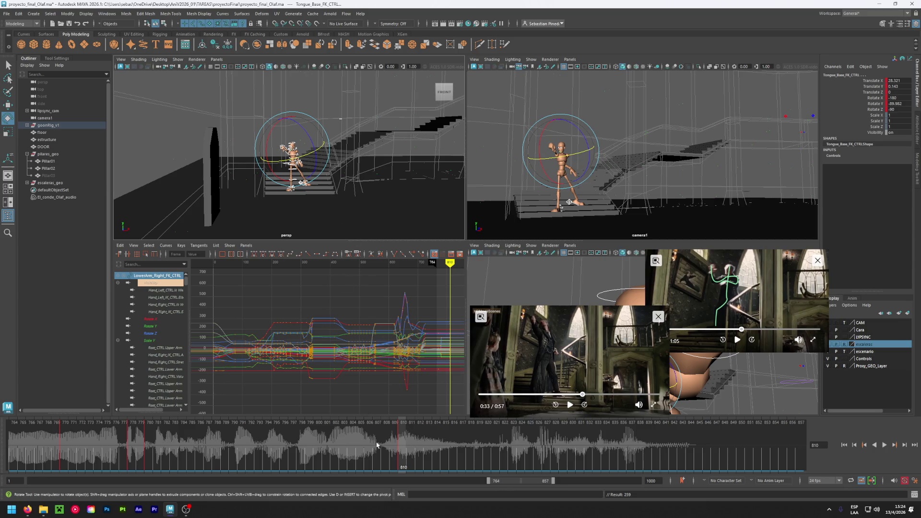
left_click_drag(514, 486, 409, 485)
key("alt+v")
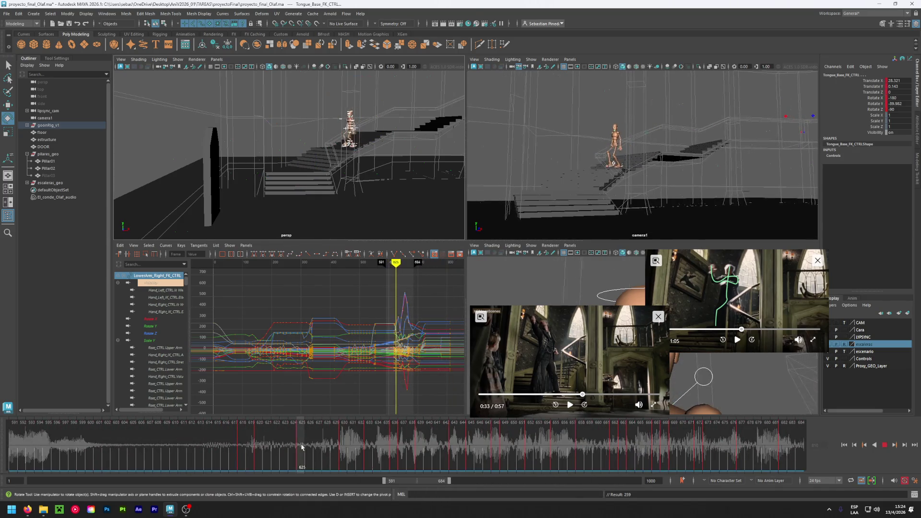
left_click_drag(436, 454, 734, 480)
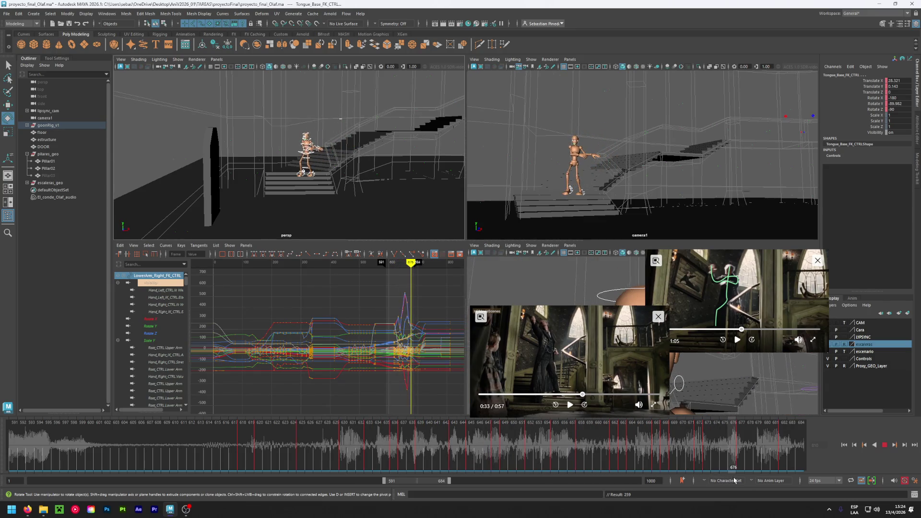
left_click(352, 444)
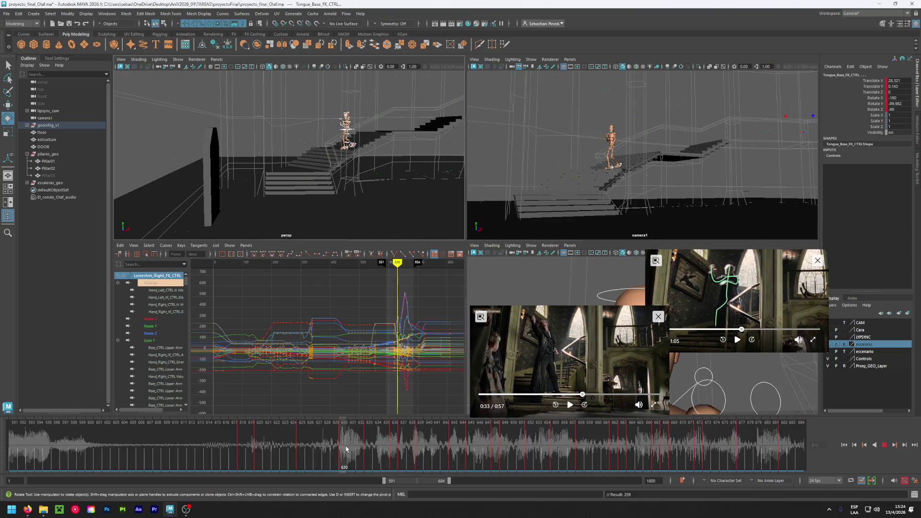
Bring the view close to the mannequin on the stairs and select Head_FK_CTRL
left_click(225, 128)
mouse_move(304, 143)
left_mouse_down("alt")
mouse_move(366, 128)
mouse_move(331, 220)
mouse_move(372, 209)
mouse_move(334, 171)
left_mouse_up("alt")
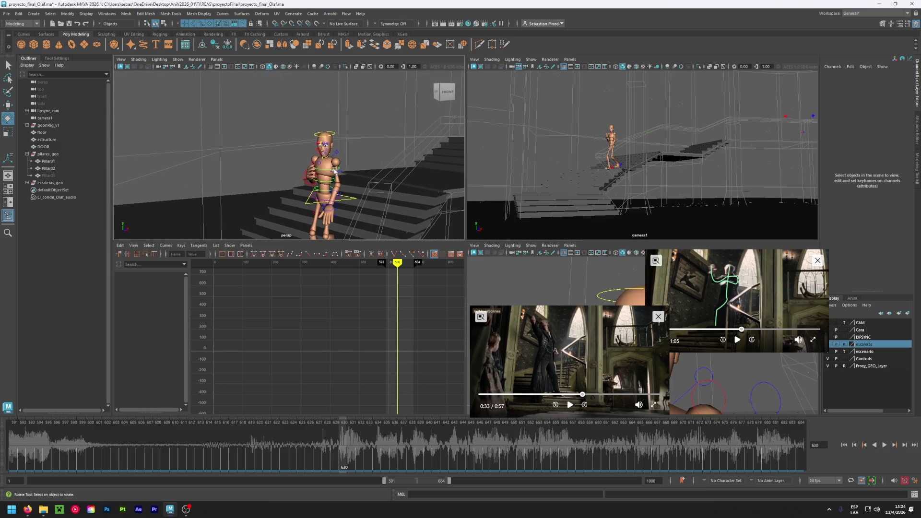
left_click(332, 135)
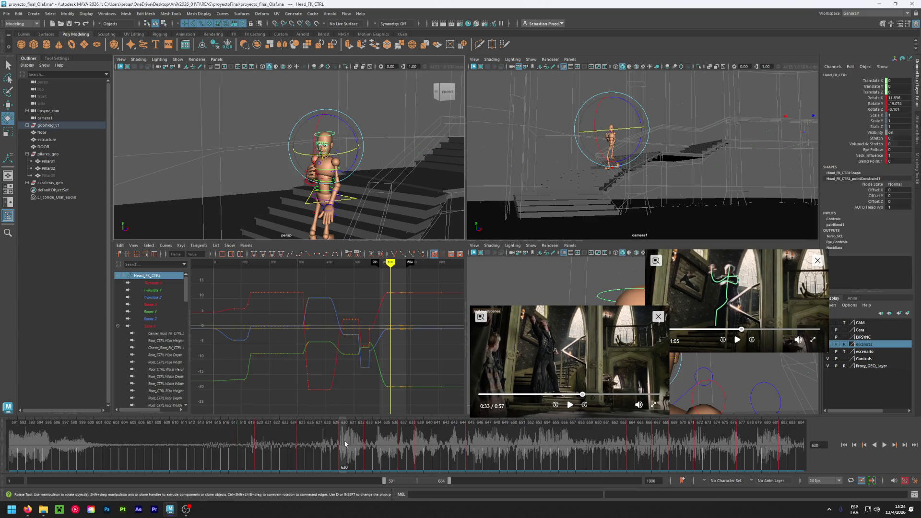
Play from frame 630 and adjust the playback range, undoing an accidental timeline change
key("alt+v")
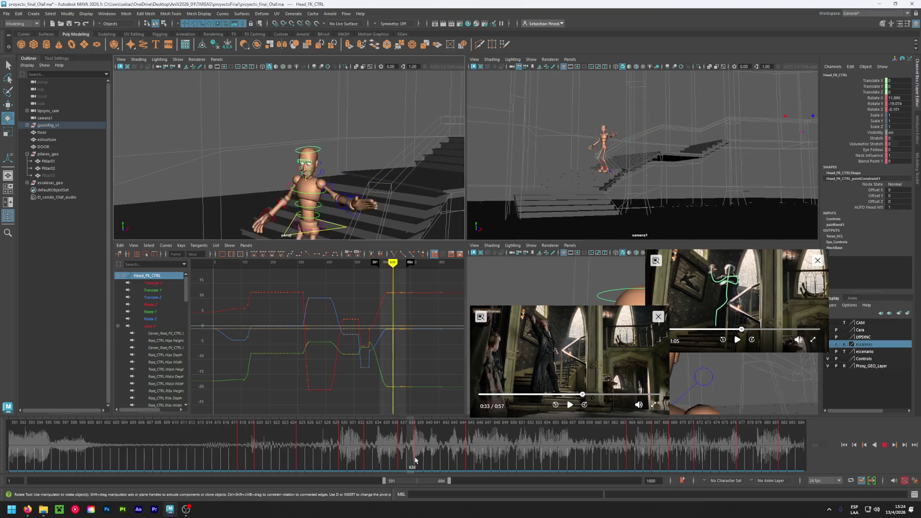
mouse_move(556, 466)
left_mouse_down()
mouse_move(224, 470)
mouse_move(296, 456)
mouse_move(743, 446)
left_mouse_up()
left_click_drag(421, 484, 450, 484)
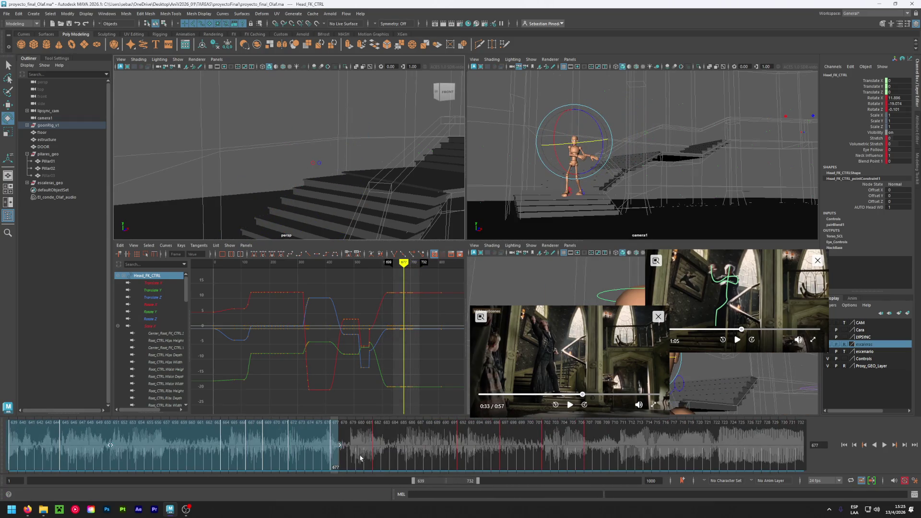
mouse_move(340, 447)
left_mouse_down()
mouse_move(607, 446)
mouse_move(591, 446)
left_mouse_up()
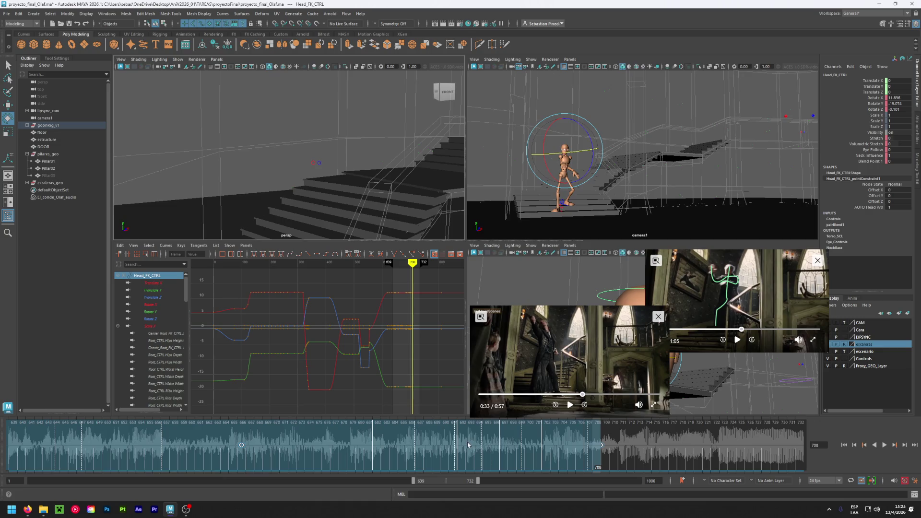
key("ctrl+z")
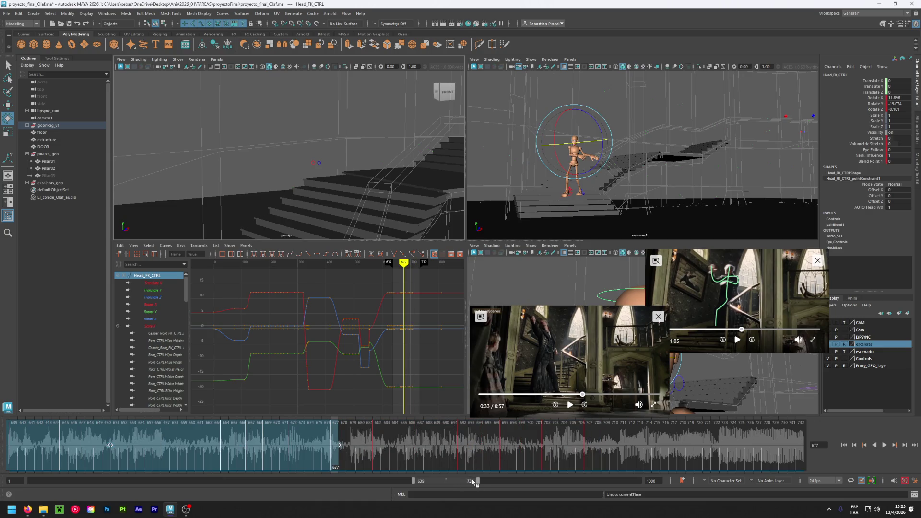
mouse_move(479, 484)
left_mouse_down()
mouse_move(522, 486)
mouse_move(460, 488)
left_mouse_up()
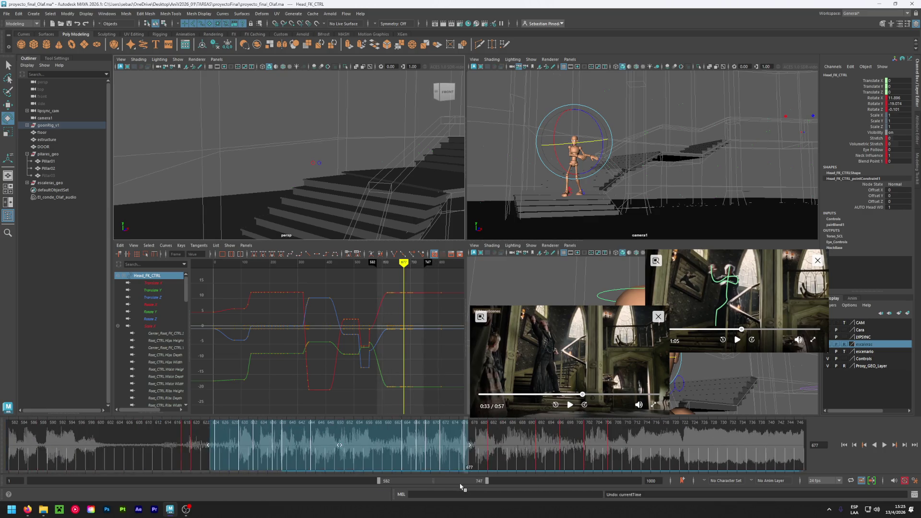
Delete the head control's keys across frames 620–713 and play from frame 620
left_click(209, 436)
left_click_drag(204, 444, 642, 444, "shift")
right_click(495, 445)
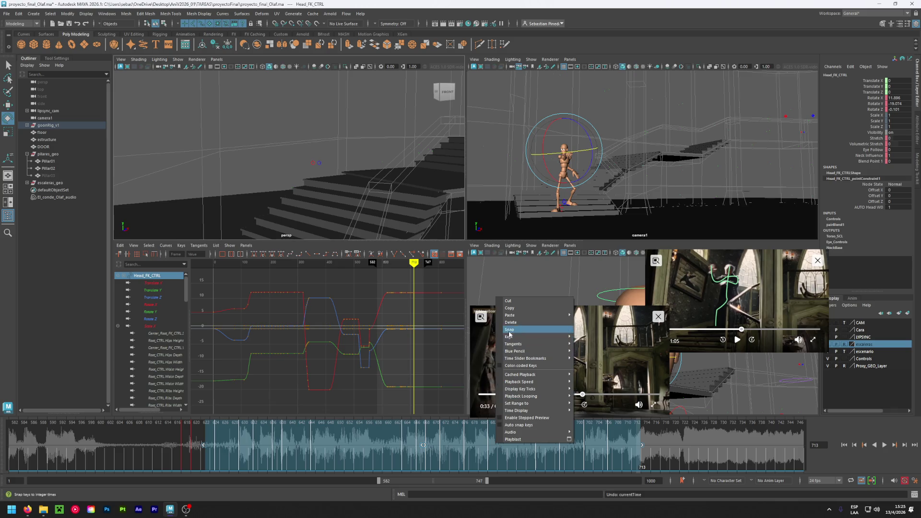
left_click(520, 322)
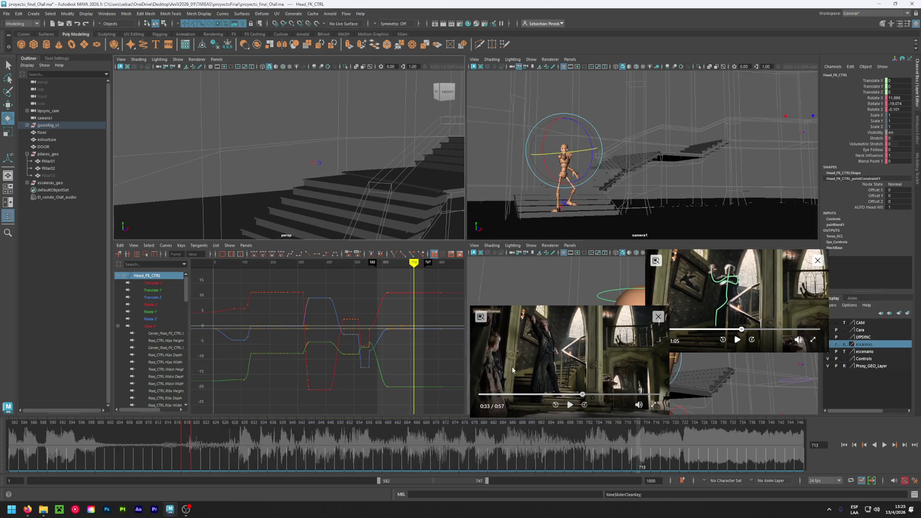
left_click(194, 444)
key("alt+v")
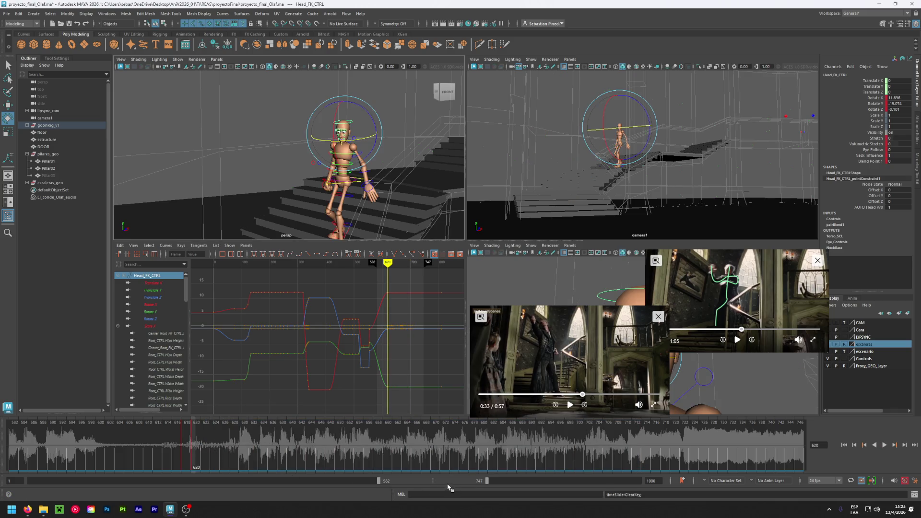
mouse_move(487, 481)
left_mouse_down()
mouse_move(421, 481)
mouse_move(443, 499)
mouse_move(424, 485)
left_mouse_up()
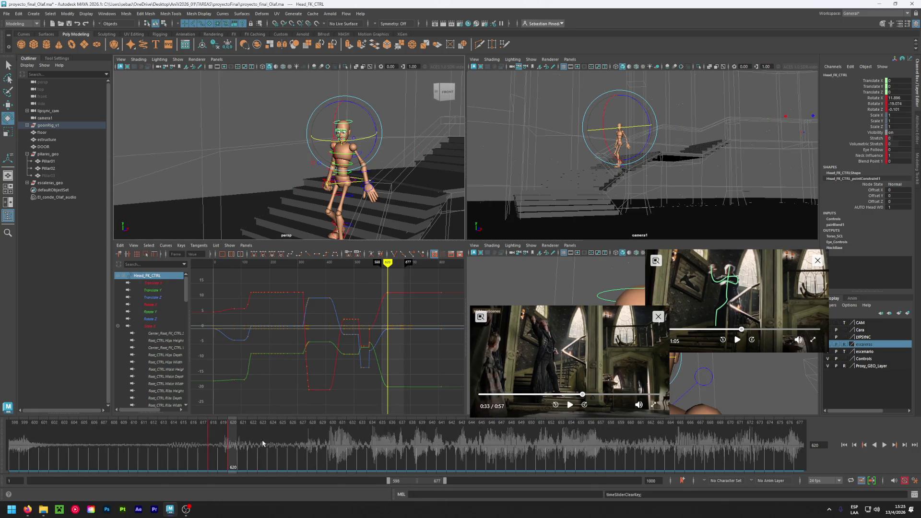
left_click(562, 395)
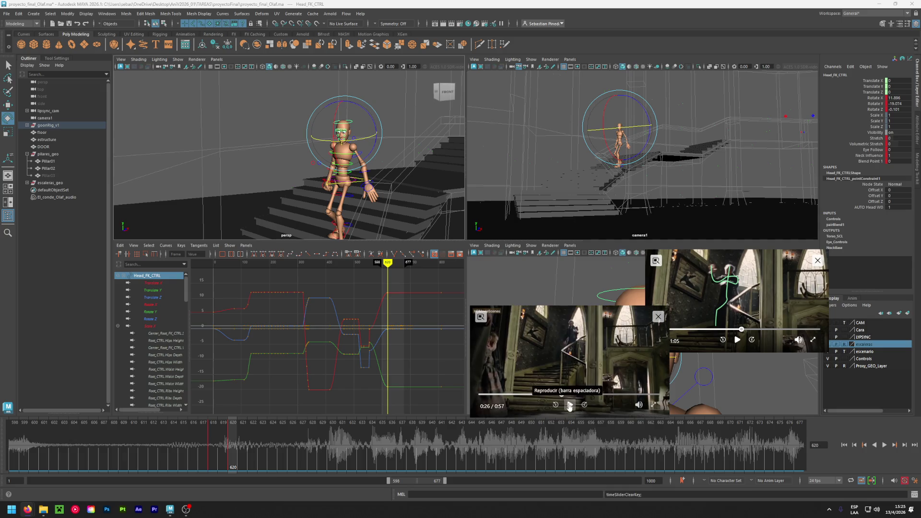
left_click(569, 406)
left_click(569, 406)
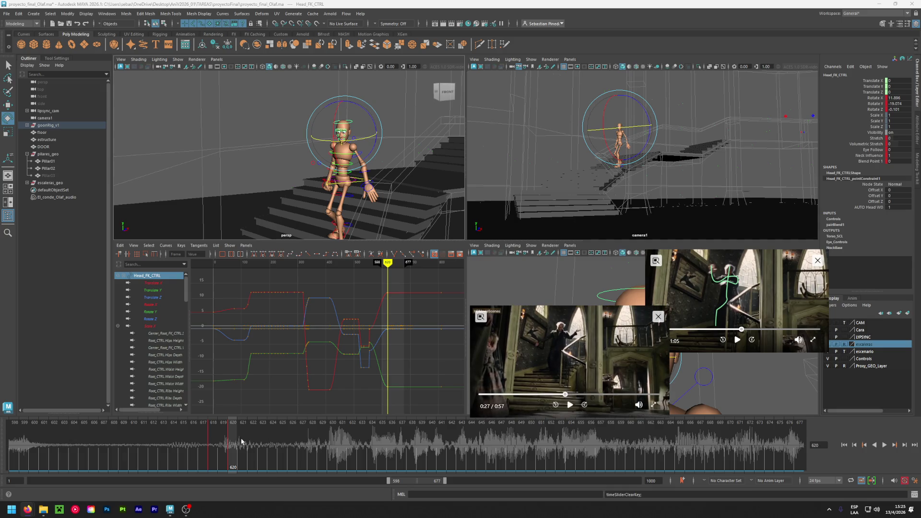
key("alt+v")
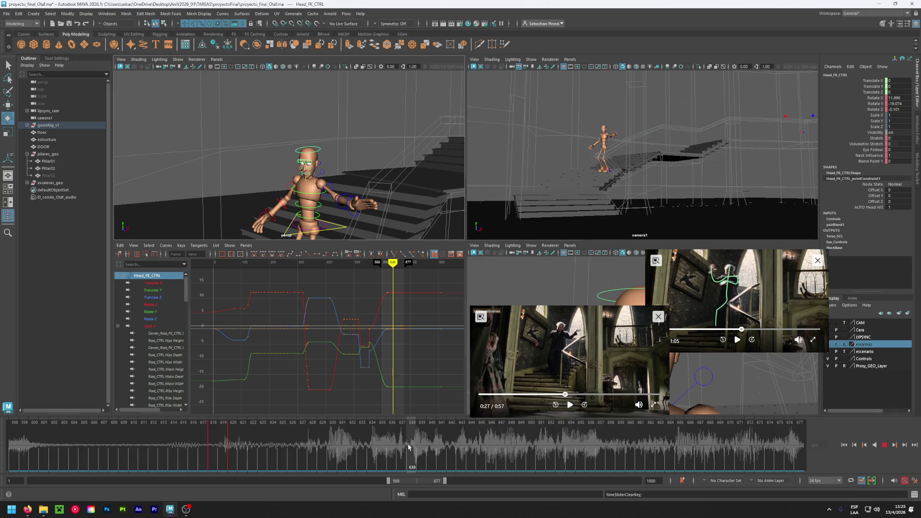
left_click(408, 447)
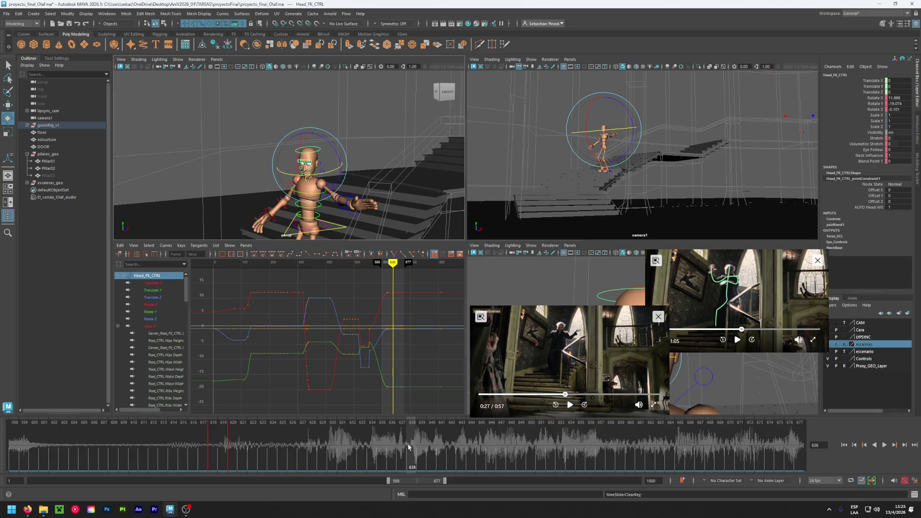
left_click(570, 405)
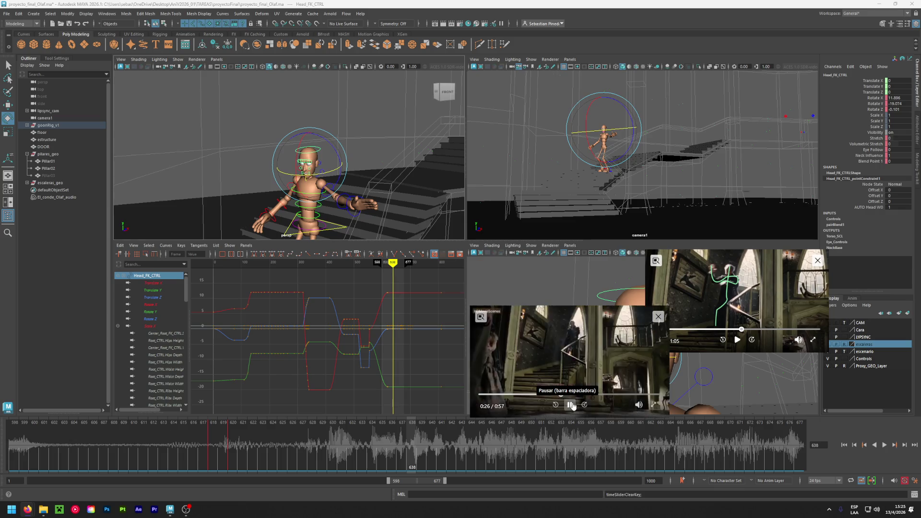
left_click(570, 405)
left_click_drag(227, 437, 359, 442)
left_click(569, 405)
left_click(569, 404)
left_click(310, 440)
mouse_move(309, 440)
left_mouse_down()
mouse_move(433, 455)
mouse_move(352, 455)
mouse_move(379, 455)
left_mouse_up()
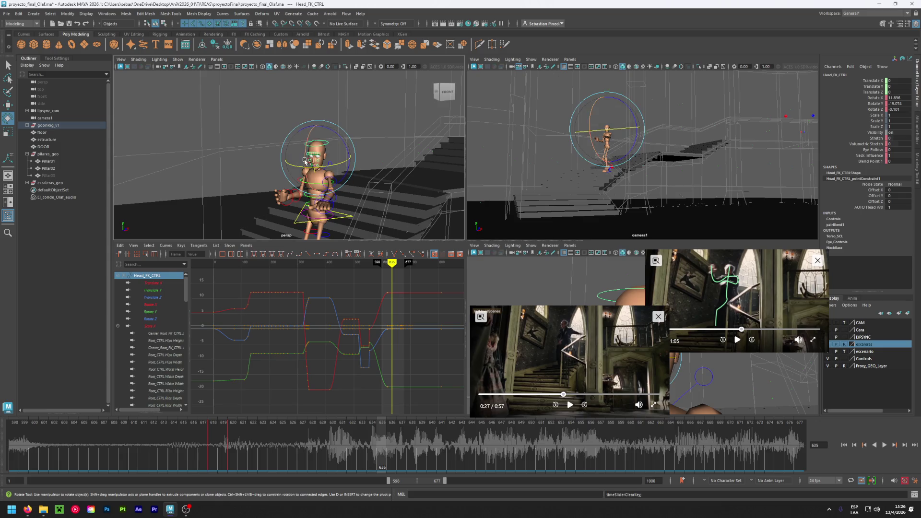
Rotate and key the head at frames 635, 637, 639 and 641 to follow the reference
left_click_drag(306, 160, 315, 154)
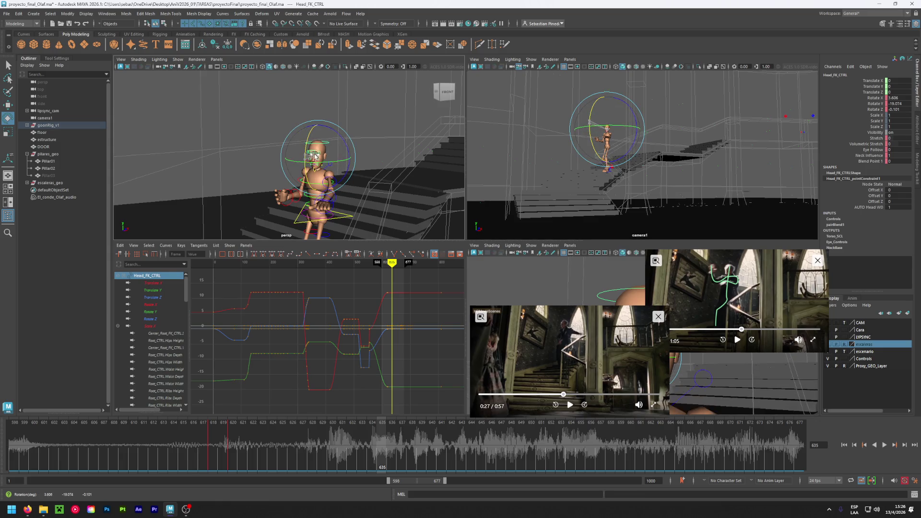
key("s")
key("alt+period")
key("alt+period")
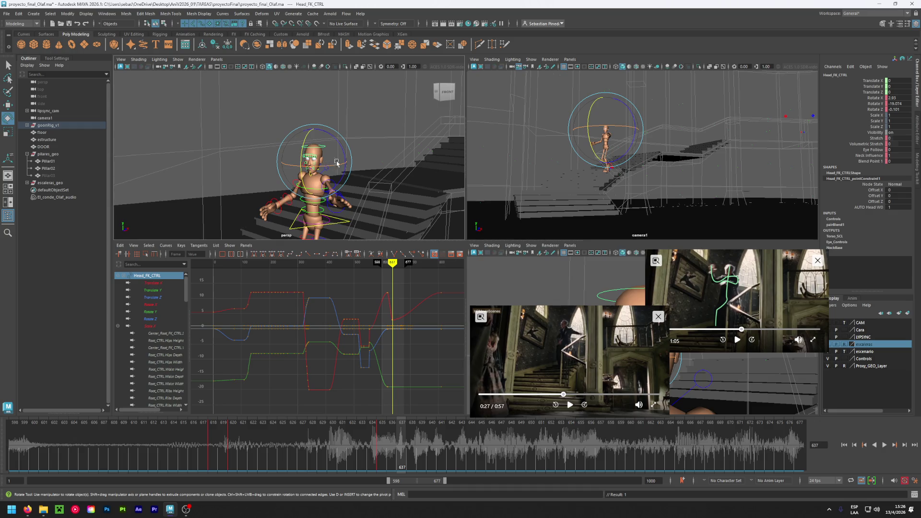
left_click_drag(330, 165, 322, 168)
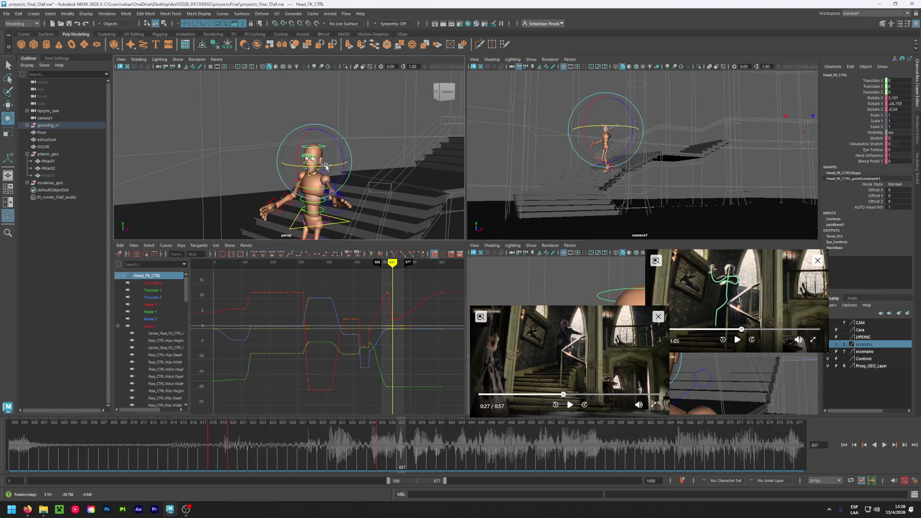
left_click(424, 447)
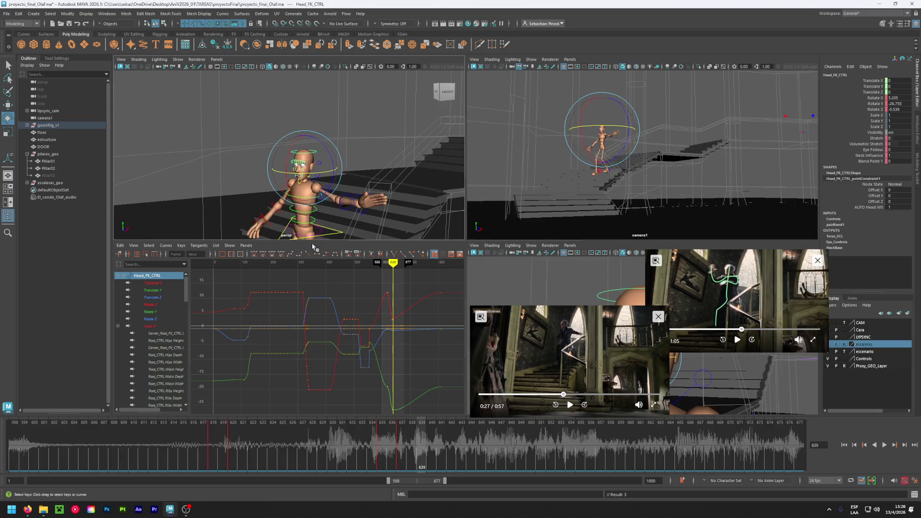
left_click_drag(306, 177, 287, 170)
key("period")
left_click_drag(303, 183, 305, 182)
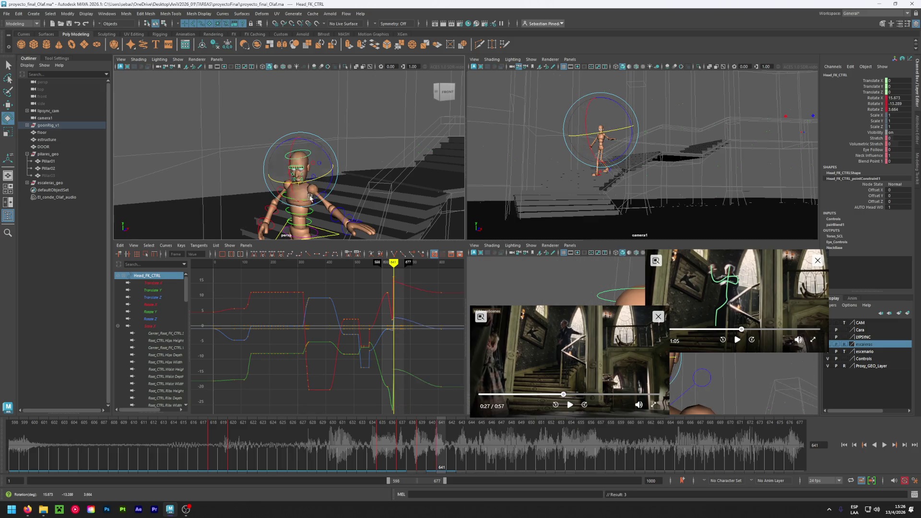
Scrub through frames 631–641, turn the head slightly further, and return to frame 620
left_click(340, 442)
mouse_move(340, 442)
left_mouse_down()
mouse_move(439, 437)
mouse_move(341, 438)
mouse_move(401, 434)
left_mouse_up()
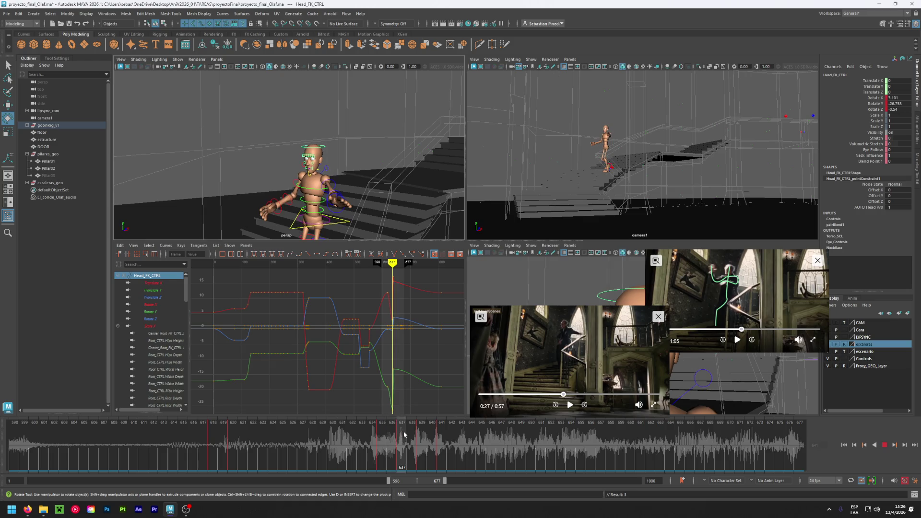
left_click_drag(330, 165, 344, 168)
left_click(420, 438)
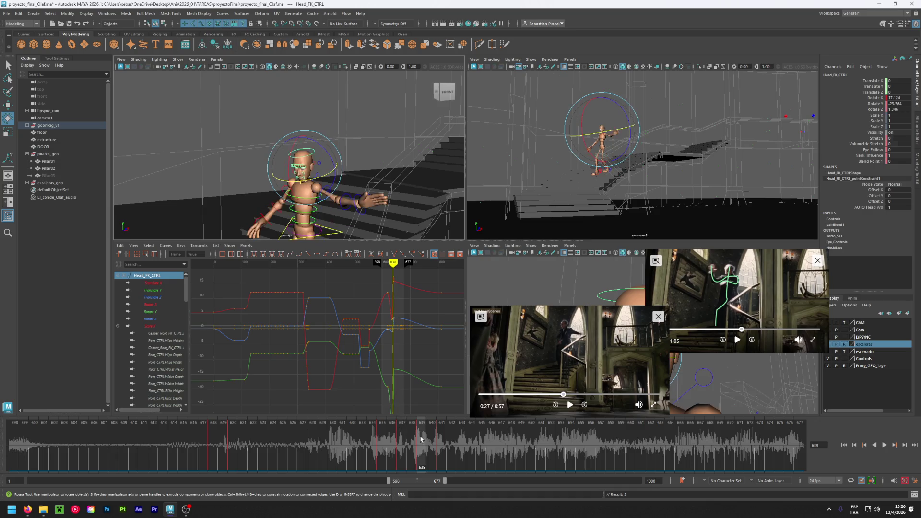
left_click(441, 435)
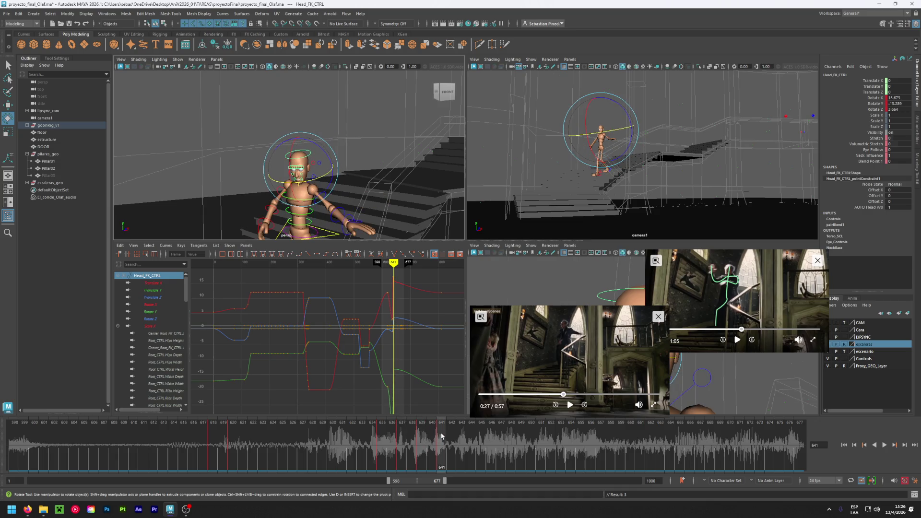
mouse_move(440, 435)
left_mouse_down()
mouse_move(374, 436)
mouse_move(439, 439)
mouse_move(381, 444)
left_mouse_up()
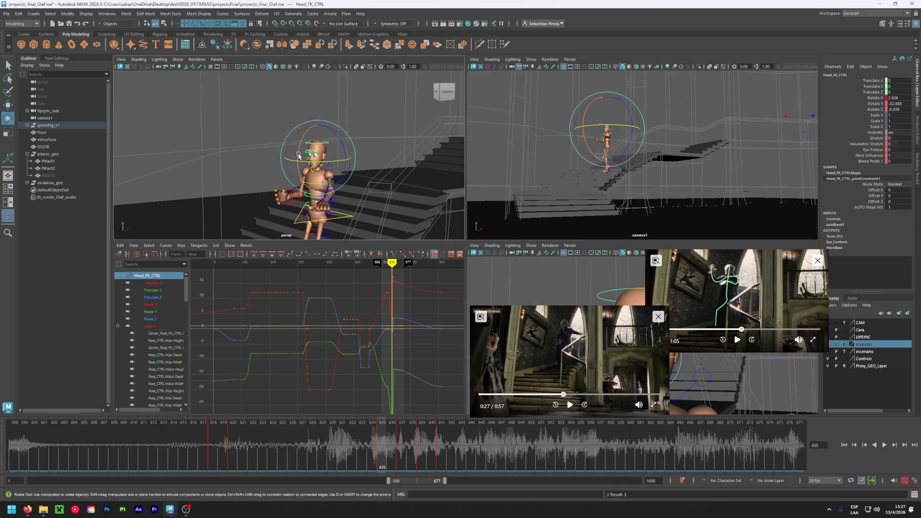
left_click(229, 443)
Copy the head key from frame 620, paste it at frame 633, and adjust the rotation at 635
right_click(230, 443)
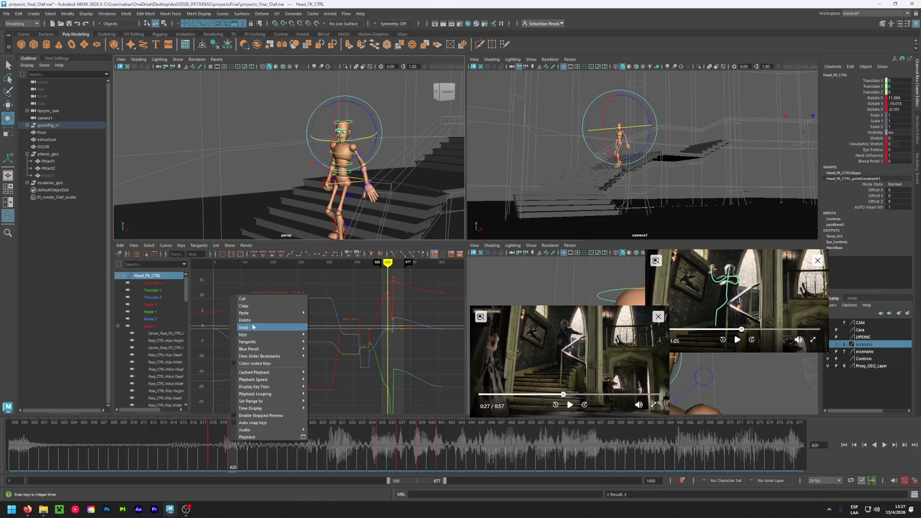
left_click(269, 301)
left_click(364, 451)
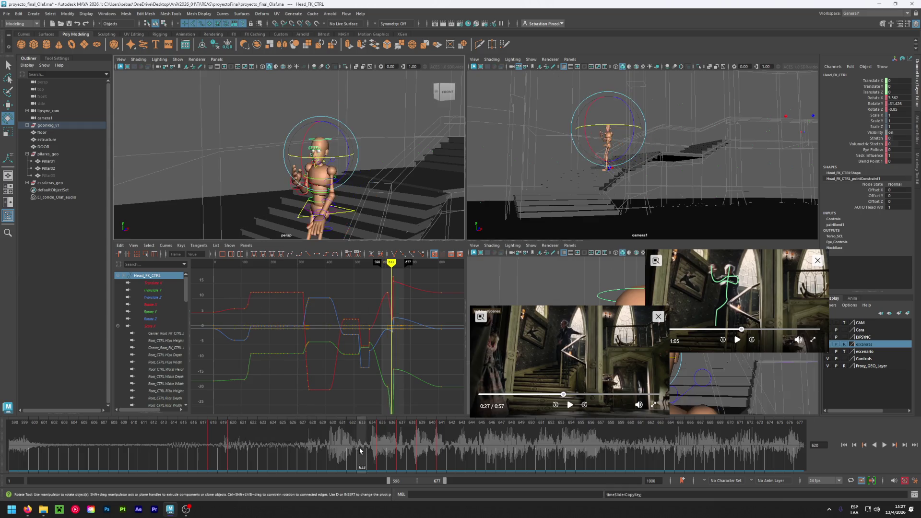
right_click(363, 451)
mouse_move(415, 321)
left_click(447, 320)
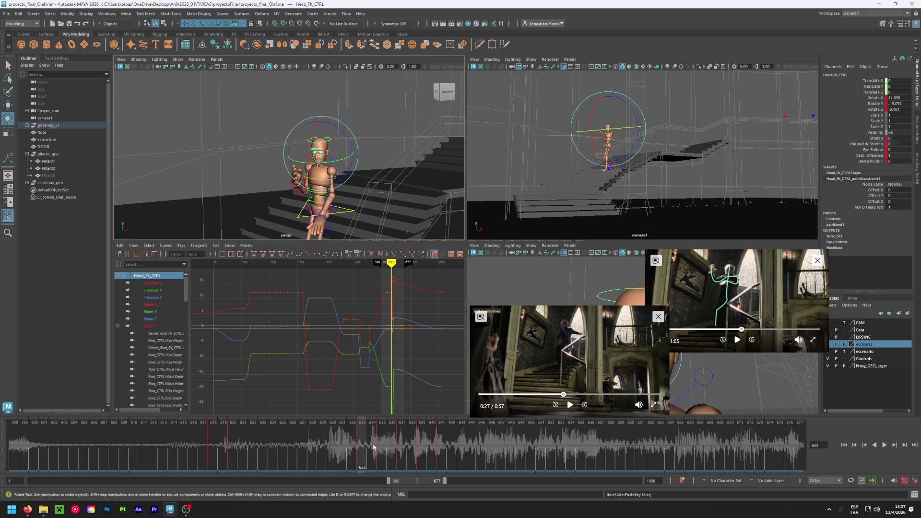
left_click_drag(317, 144, 306, 147)
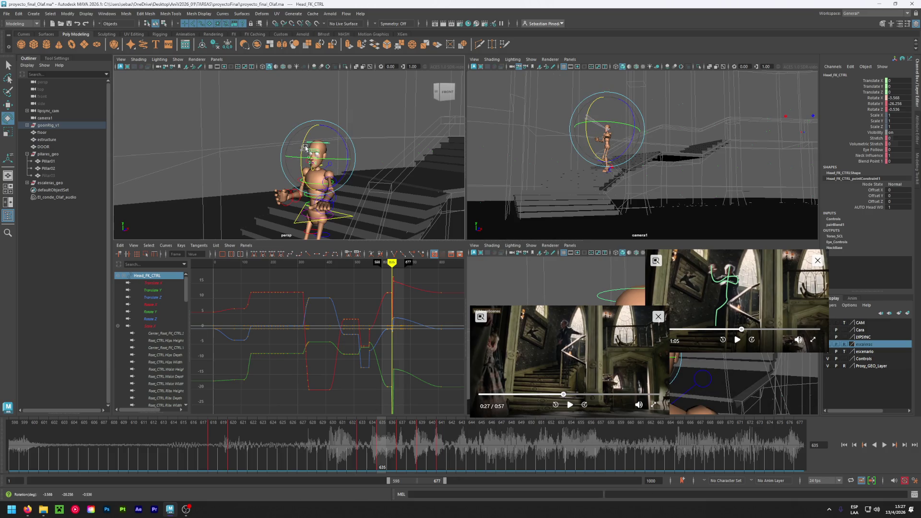
Review against the reference clip, then tilt the head back at frame 650 to Rotate X about 26.4
mouse_move(355, 449)
left_mouse_down()
mouse_move(479, 449)
mouse_move(312, 456)
mouse_move(441, 454)
left_mouse_up()
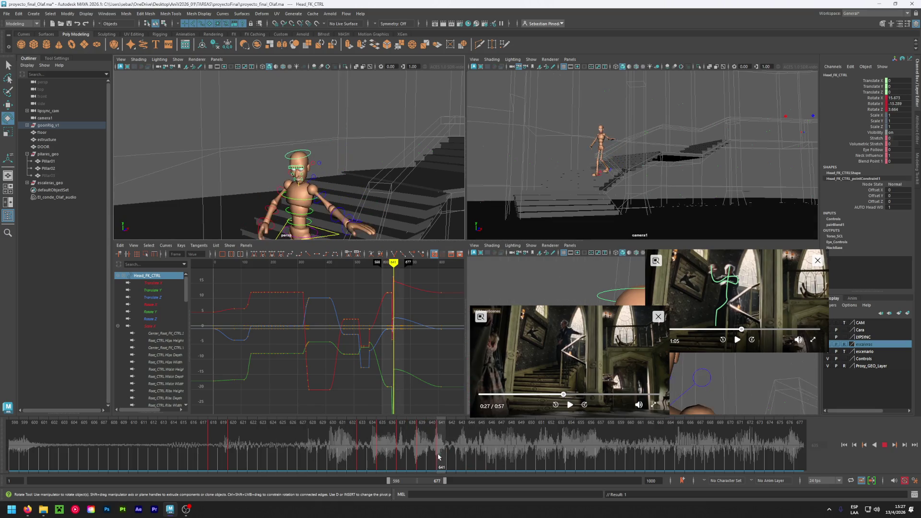
left_click(570, 406)
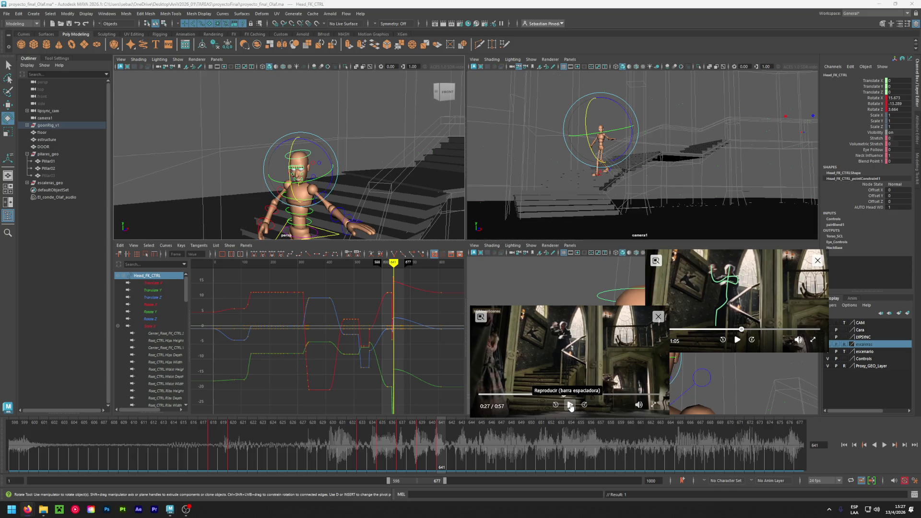
left_click(570, 405)
key("alt+v")
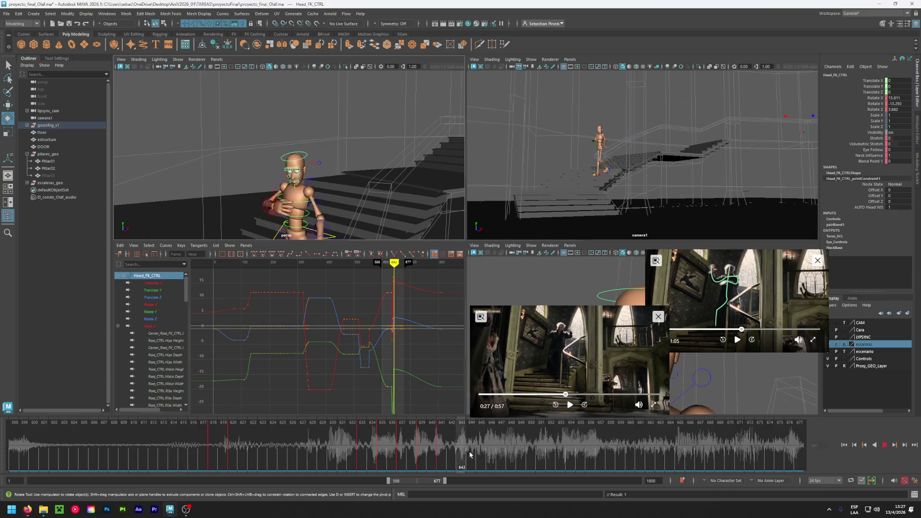
left_click(531, 456)
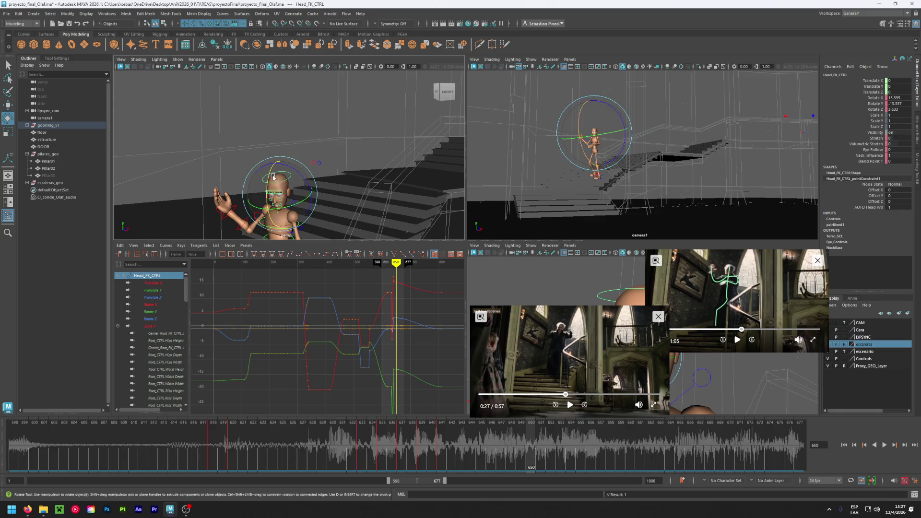
mouse_move(268, 185)
left_mouse_down()
mouse_move(289, 202)
mouse_move(279, 203)
left_mouse_up()
Play the animation to frame 649 and replay the reference clip for comparison
key("alt+v")
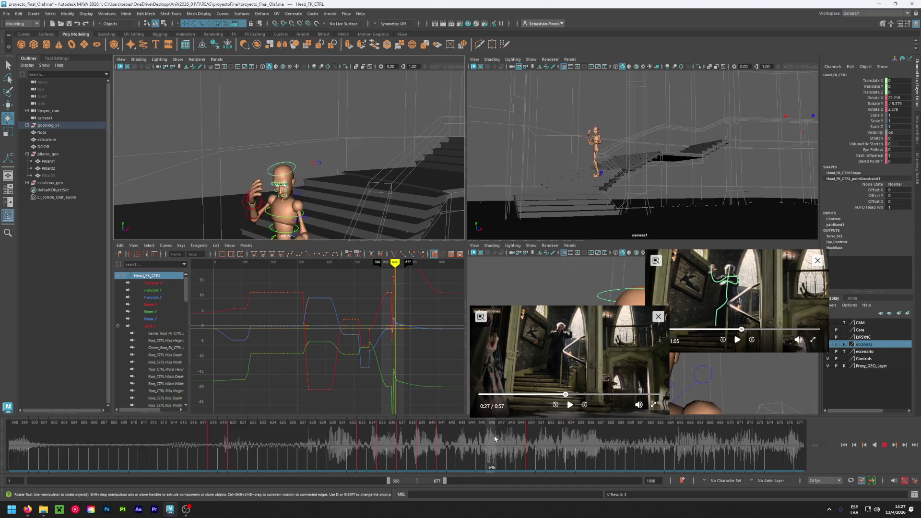
key("alt+v")
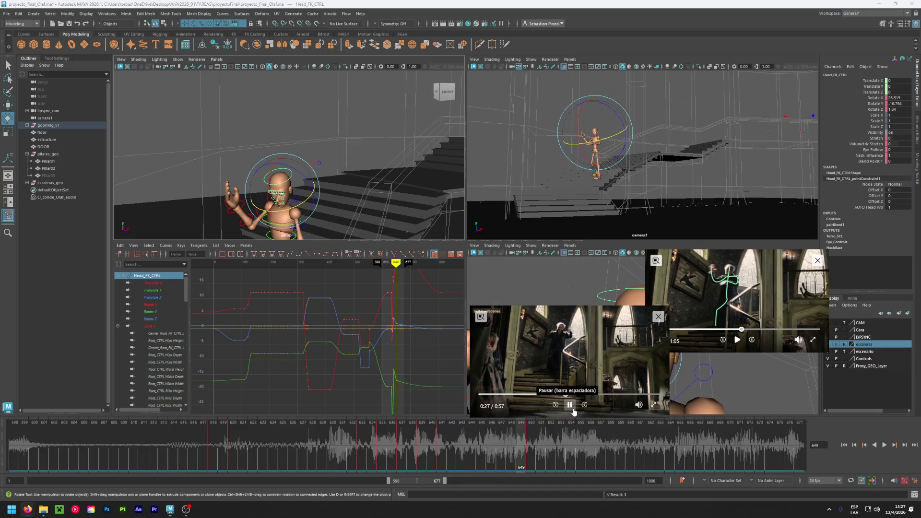
left_click(562, 396)
left_click(569, 404)
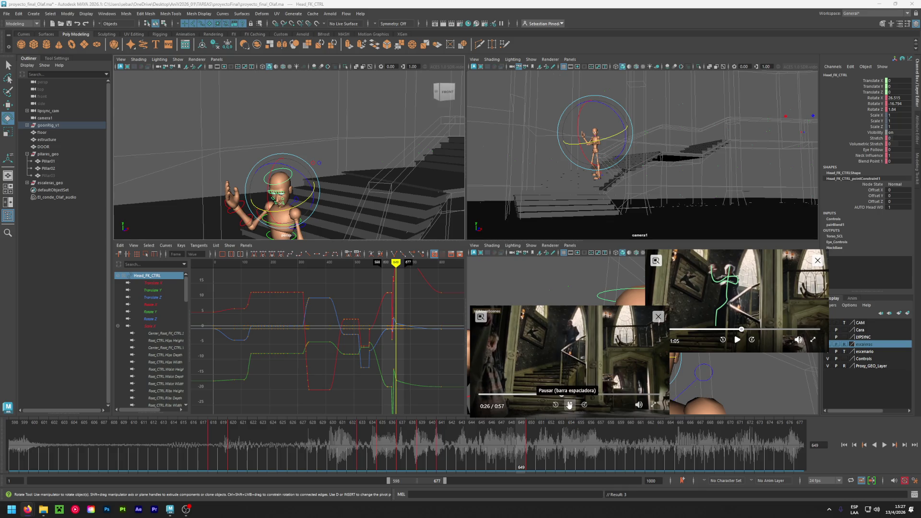
left_click(569, 404)
left_click(569, 405)
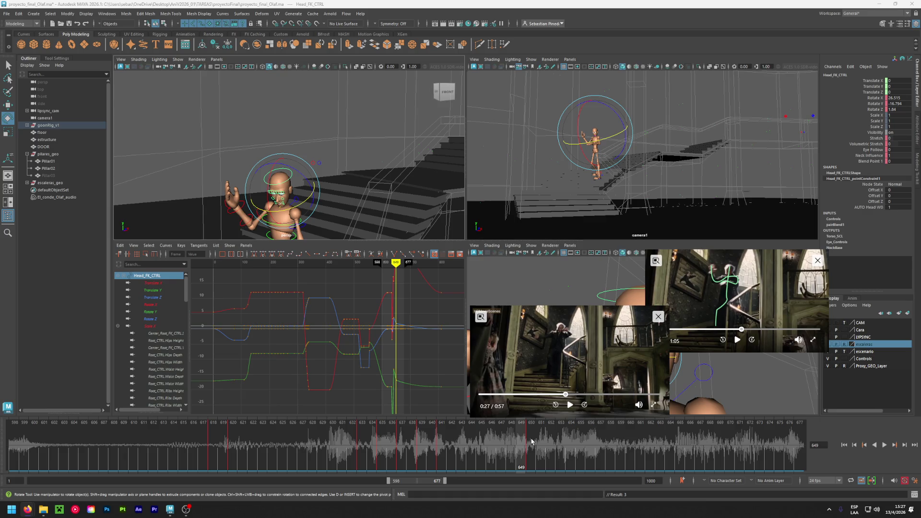
Rotate and key the head at frames 647, 648 and 649
mouse_move(530, 442)
left_mouse_down()
mouse_move(372, 434)
mouse_move(527, 443)
mouse_move(500, 442)
left_mouse_up()
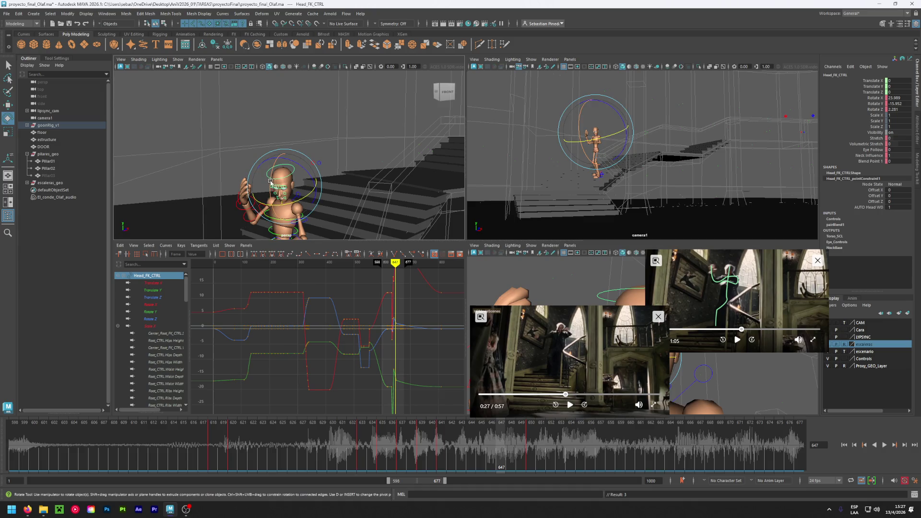
left_click_drag(271, 181, 318, 168)
key("s")
left_click(512, 441)
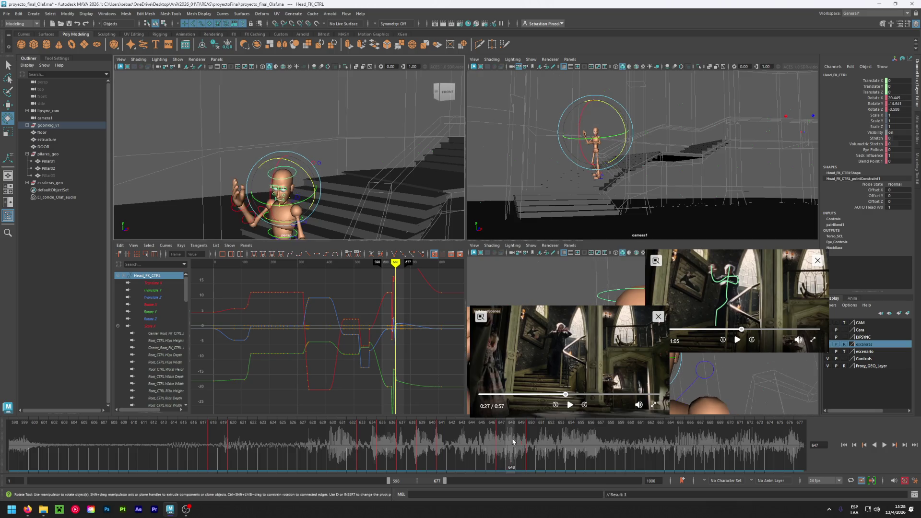
left_click_drag(308, 179, 302, 173)
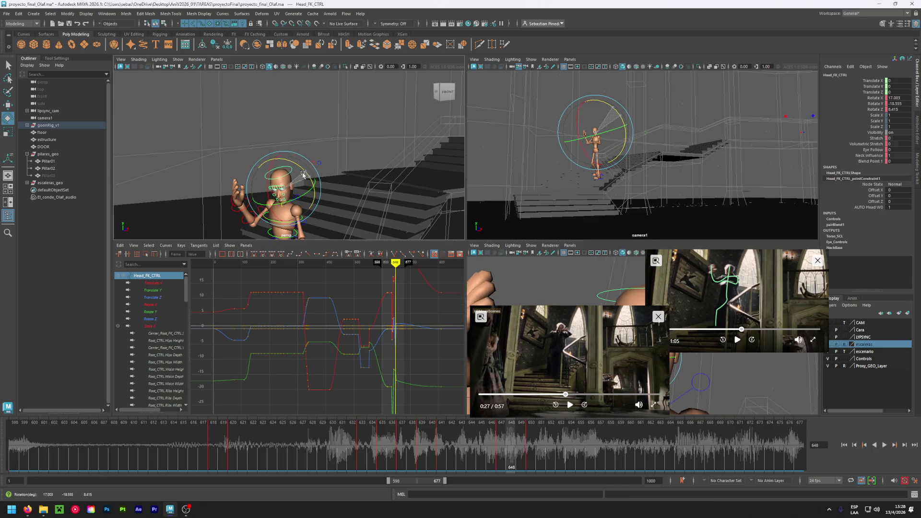
key("s")
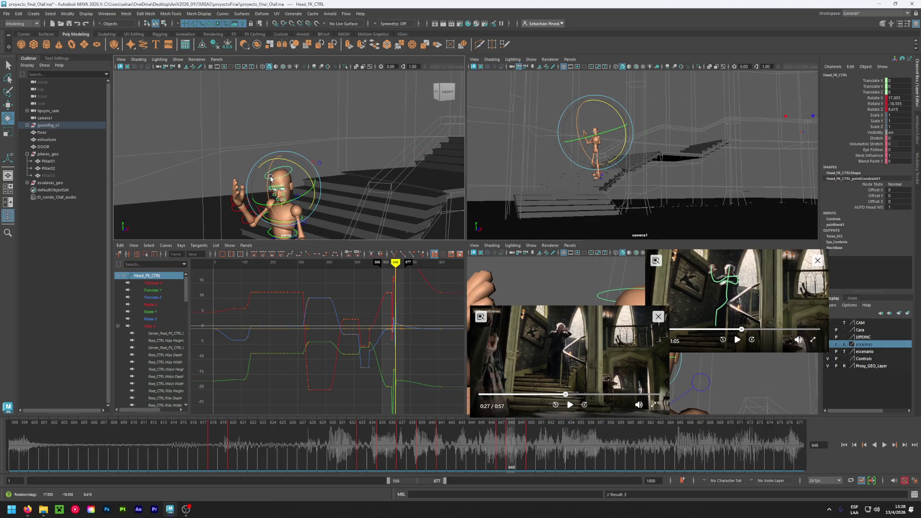
key("period")
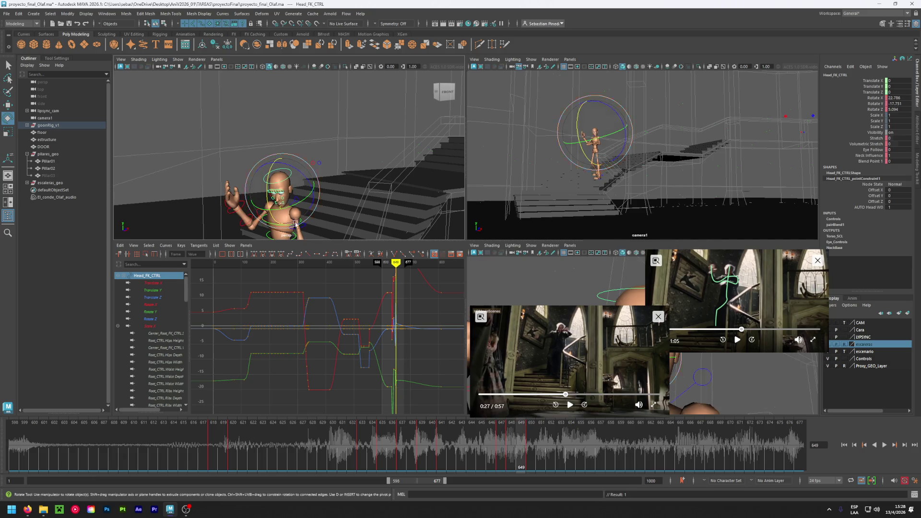
left_click_drag(286, 166, 290, 166)
key("s")
left_click(530, 438)
Play back, pause the reference at 0:28, and scrub from frame 652 to 663
key("alt+v")
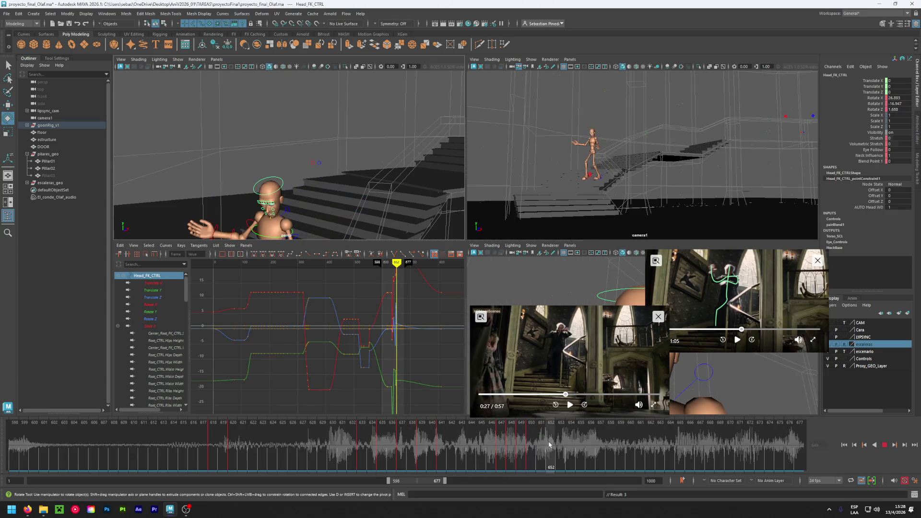
mouse_move(549, 441)
left_mouse_down()
mouse_move(331, 439)
mouse_move(553, 448)
left_mouse_up()
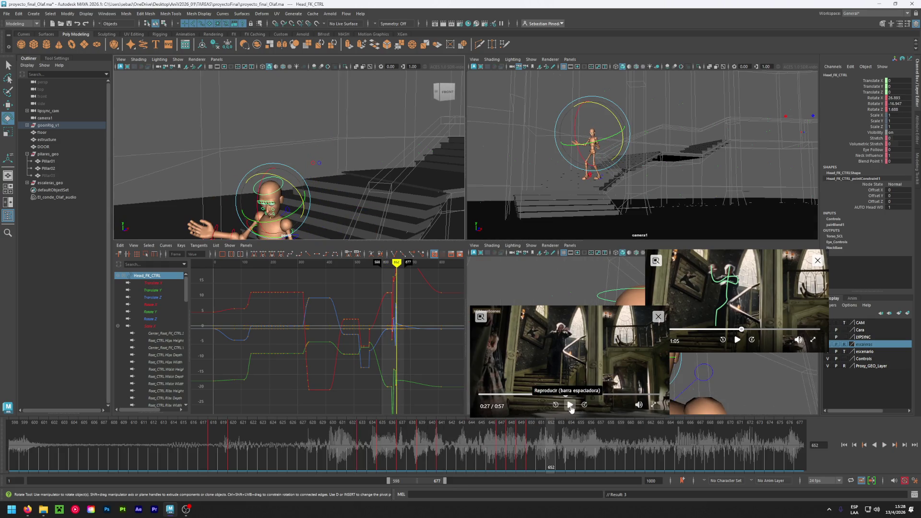
left_click(571, 407)
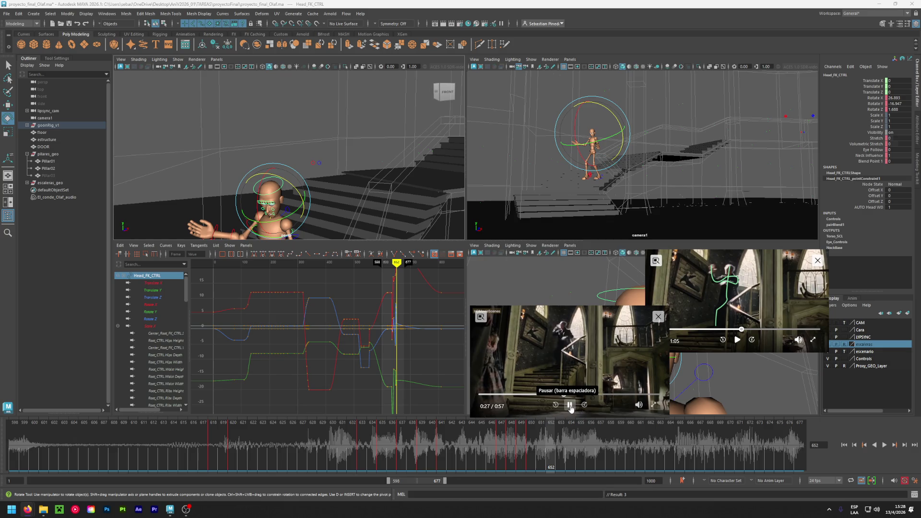
left_click(570, 406)
mouse_move(551, 440)
left_mouse_down()
mouse_move(731, 458)
mouse_move(710, 458)
left_mouse_up()
At frame 670, re-tilt the mannequin's head to Rotate 7.445, -4.862, -21.418
left_click(570, 406)
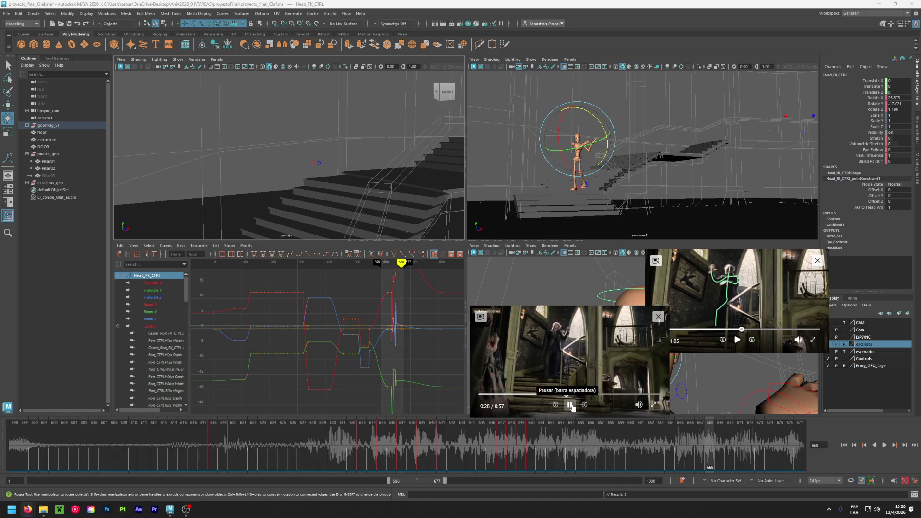
left_click(570, 405)
left_click(730, 453)
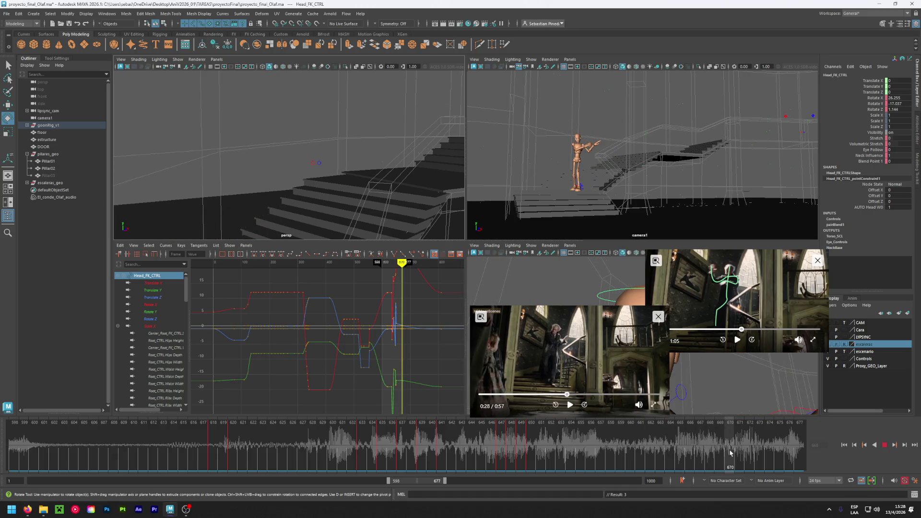
mouse_move(343, 221)
left_mouse_down("alt")
mouse_move(421, 120)
mouse_move(366, 188)
left_mouse_up("alt")
left_click_drag(317, 182, 331, 188)
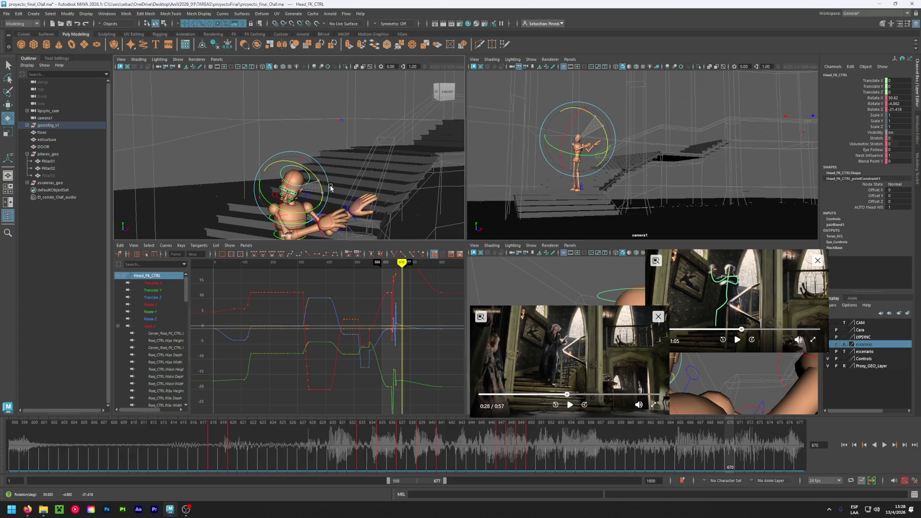
left_click_drag(299, 178, 305, 170)
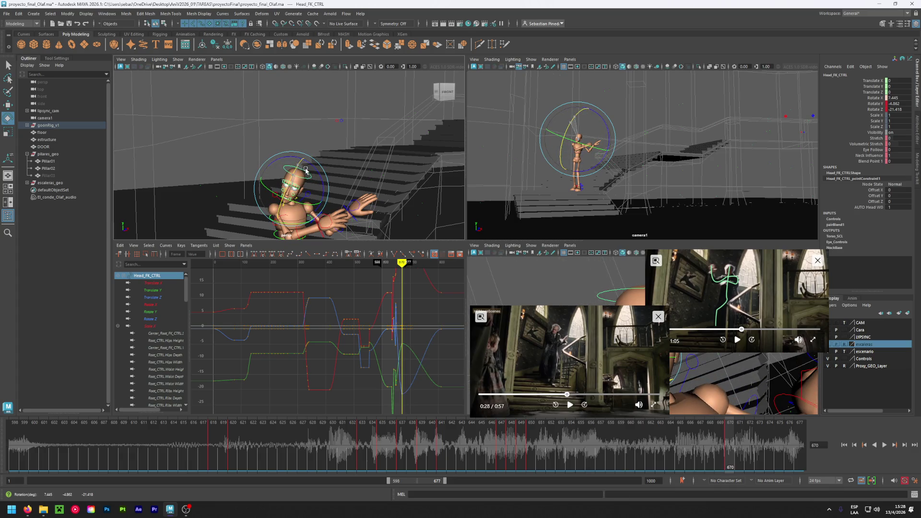
Play back the head motion and shift the visible frame range to 640–719
key("alt+v")
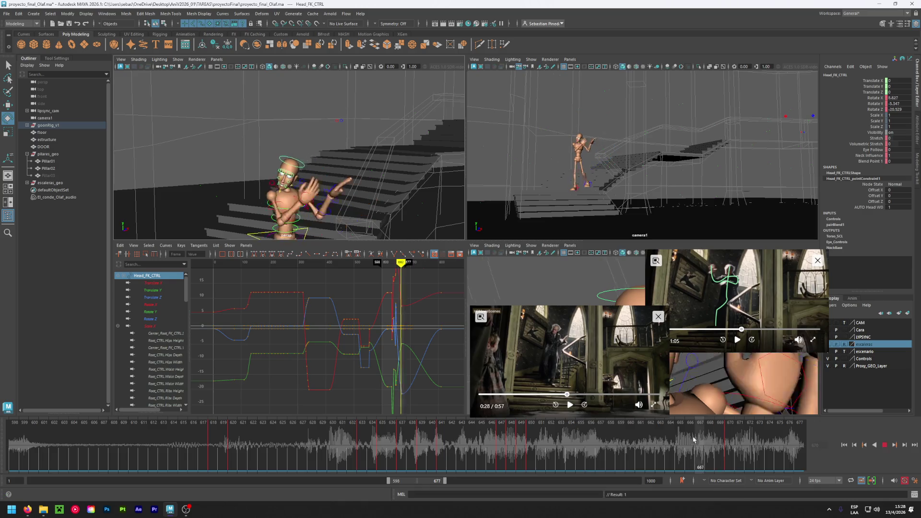
left_click(730, 435)
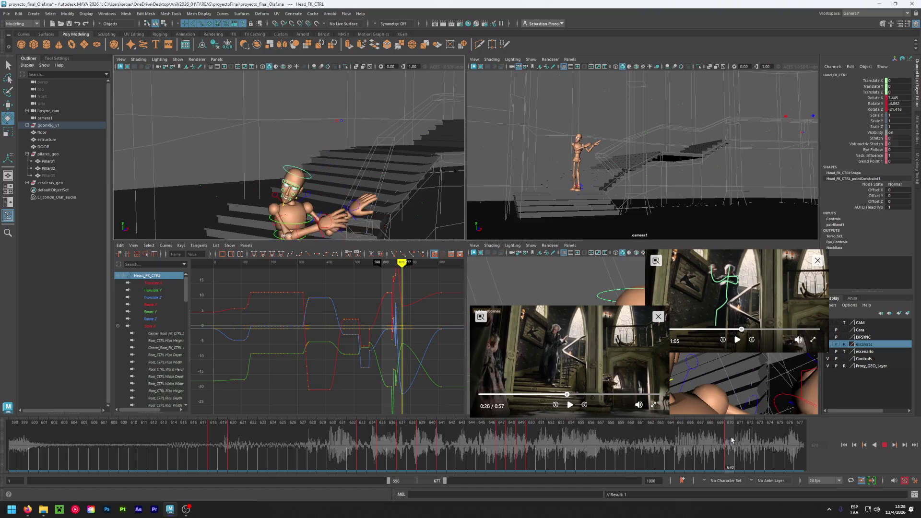
left_click_drag(417, 484, 441, 483)
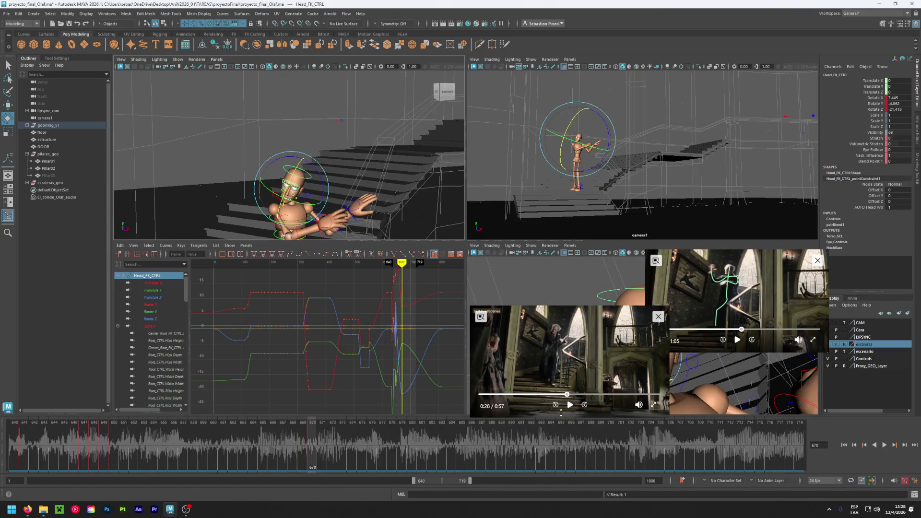
left_click(570, 405)
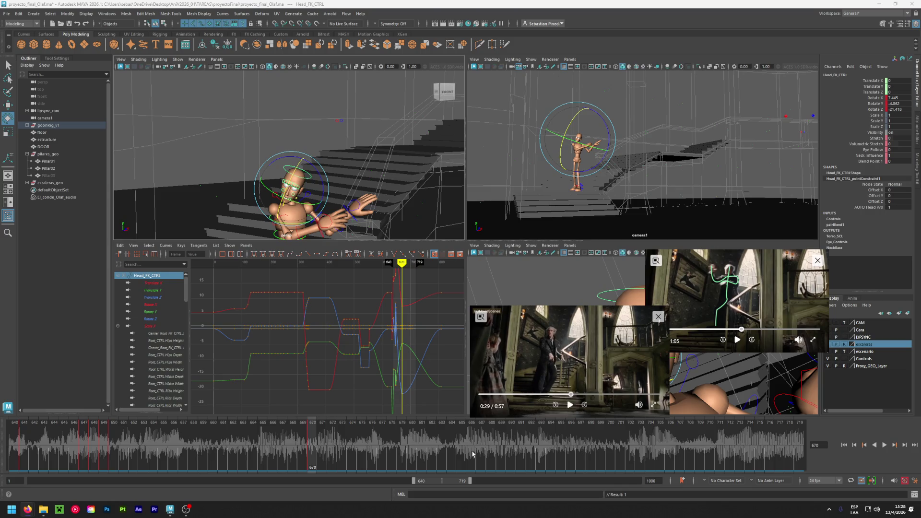
key("alt+v")
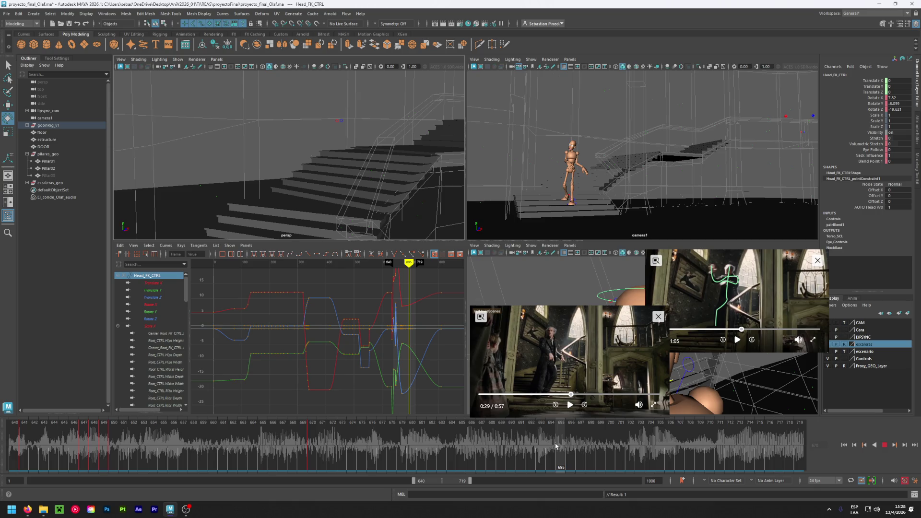
At frame 694, reduce the head's sideways tilt and scrub from frame 676 to review it
left_click(555, 446)
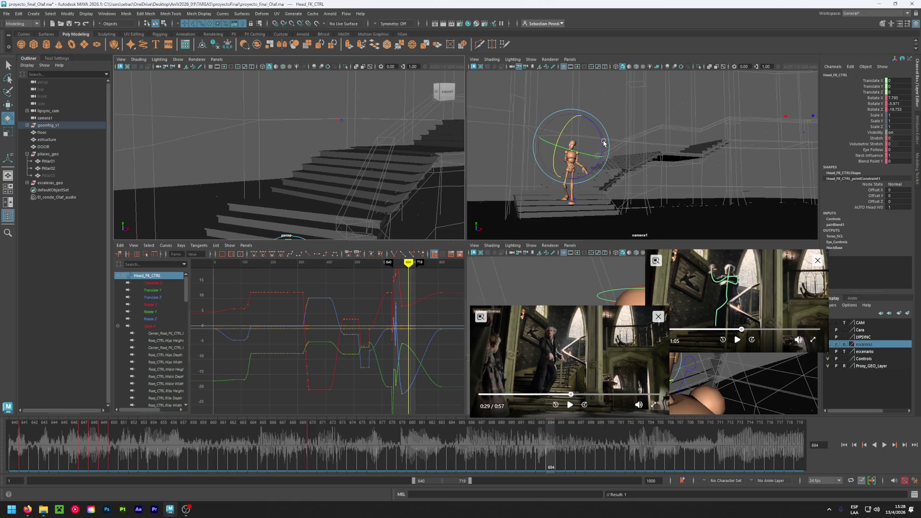
mouse_move(603, 143)
left_mouse_down()
mouse_move(578, 149)
mouse_move(587, 149)
mouse_move(573, 137)
mouse_move(592, 139)
mouse_move(578, 145)
left_mouse_up()
mouse_move(551, 433)
left_mouse_down()
mouse_move(274, 437)
mouse_move(381, 418)
left_mouse_up()
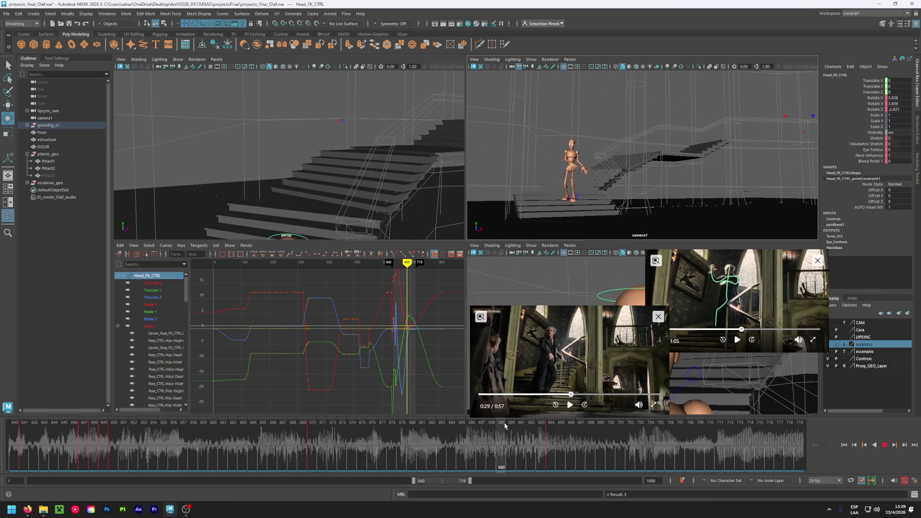
key("Escape")
Check the reference clip at 0:30 and move the visible range to 660–739
left_click(570, 405)
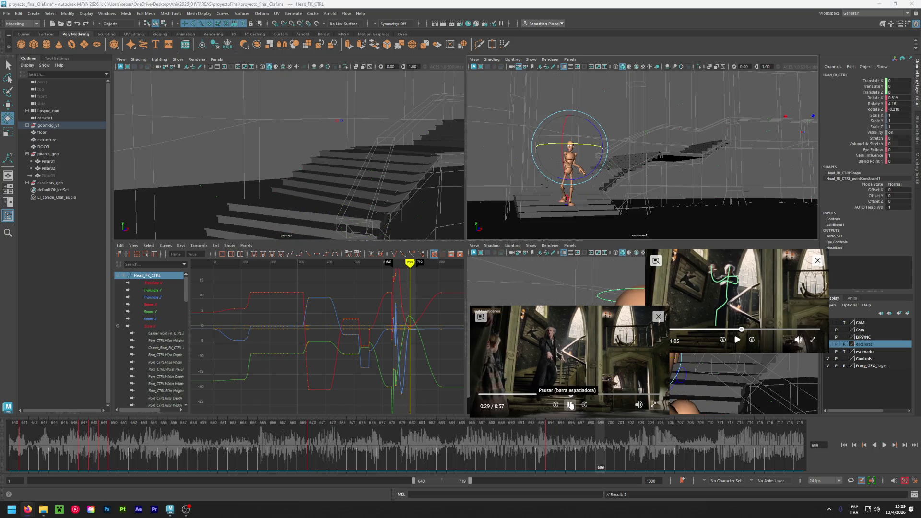
left_click(569, 405)
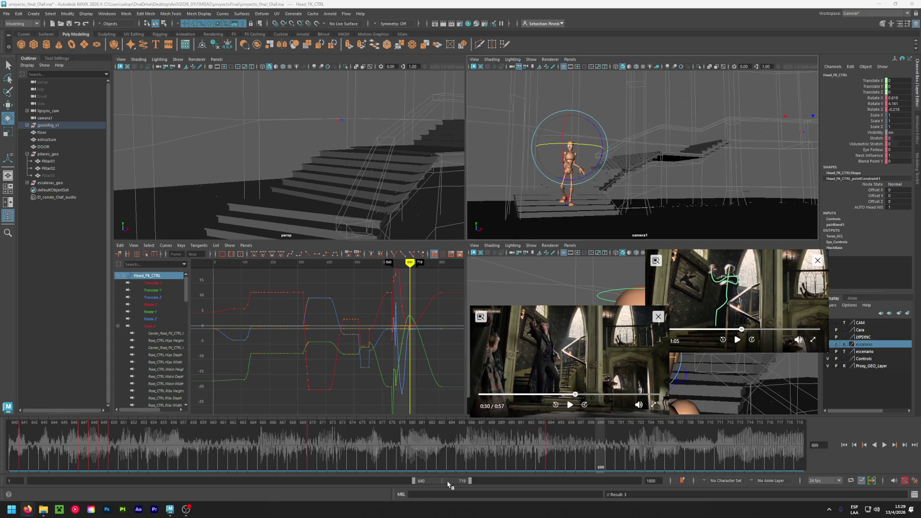
left_click_drag(448, 484, 461, 485)
key("alt+v")
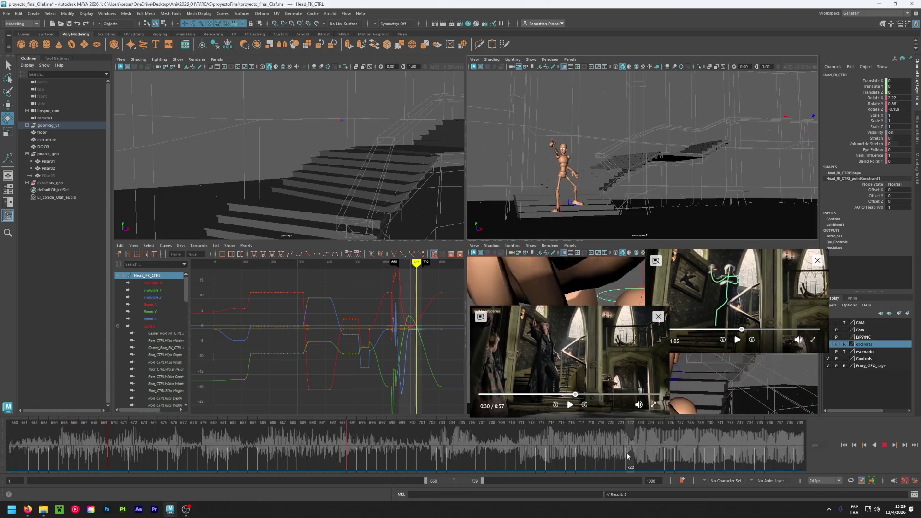
Tilt the head about 15° on Rotate Z and key it at frame 724
left_click(653, 456)
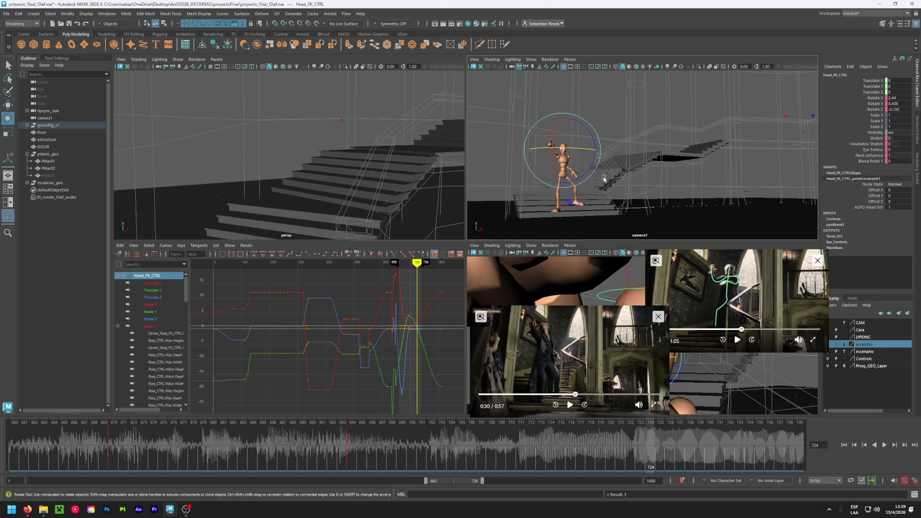
mouse_move(592, 137)
left_mouse_down()
mouse_move(596, 124)
mouse_move(563, 136)
left_mouse_up()
key("shift+e")
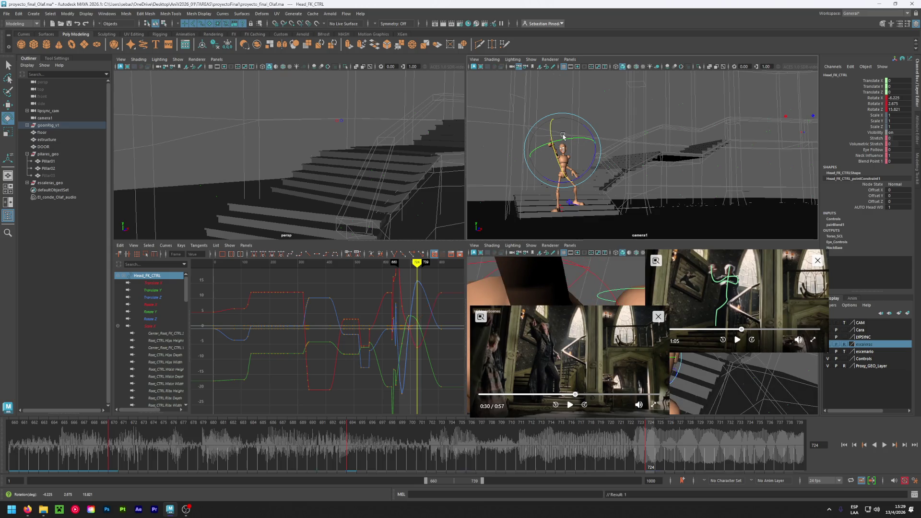
Scrub frames 702–728 to review, then shift the range through 698–777 to 717–796
left_click(433, 422)
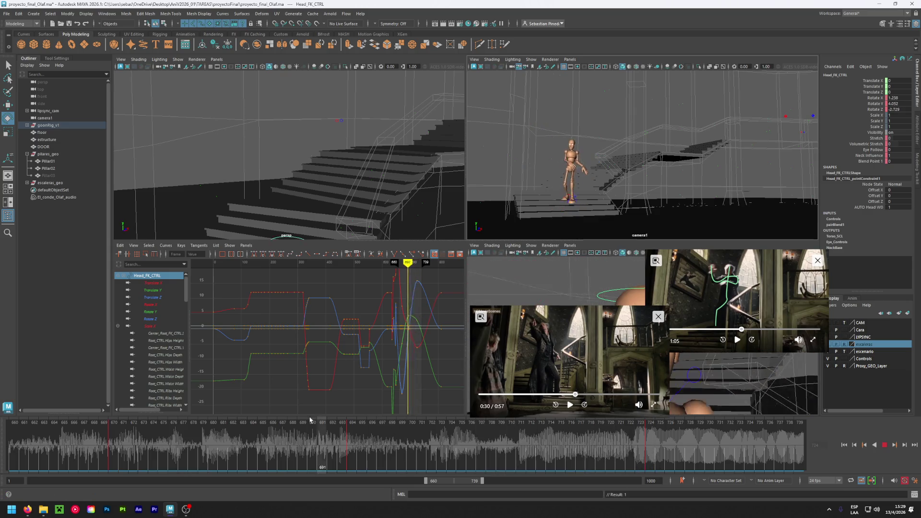
left_click_drag(434, 422, 750, 431)
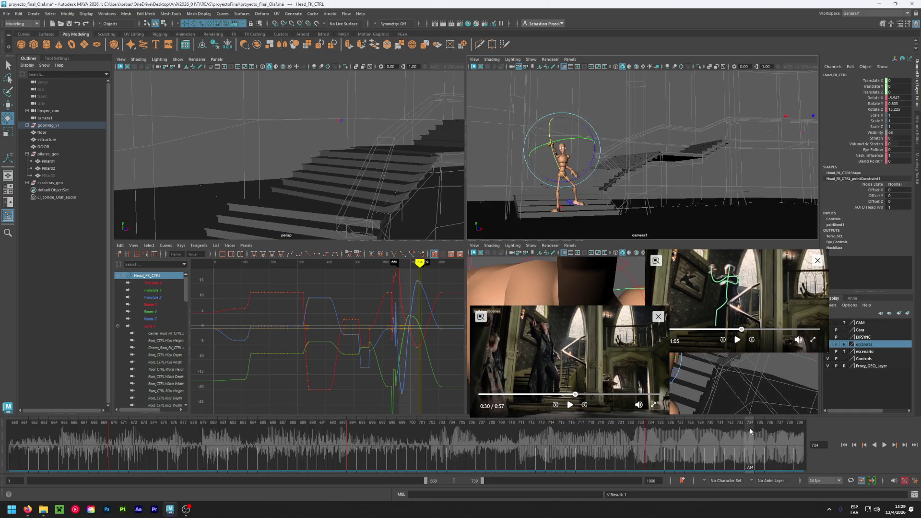
left_click_drag(443, 483, 466, 483)
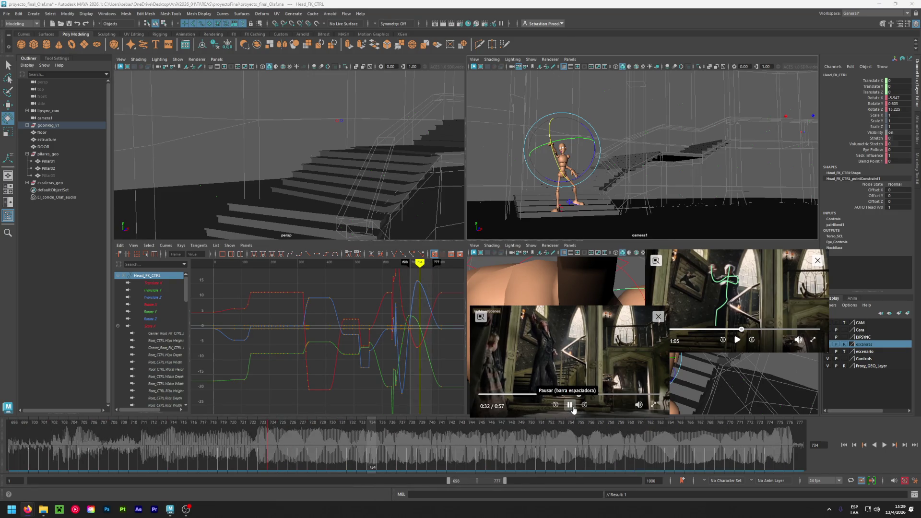
left_click_drag(487, 483, 498, 483)
Copy the head key at frame 724 from the Time Slider
key("alt+v")
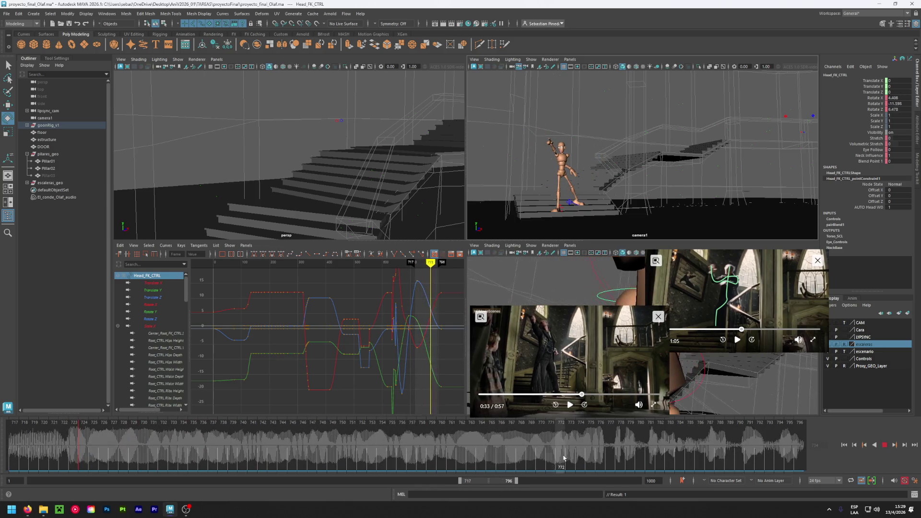
left_click(84, 450)
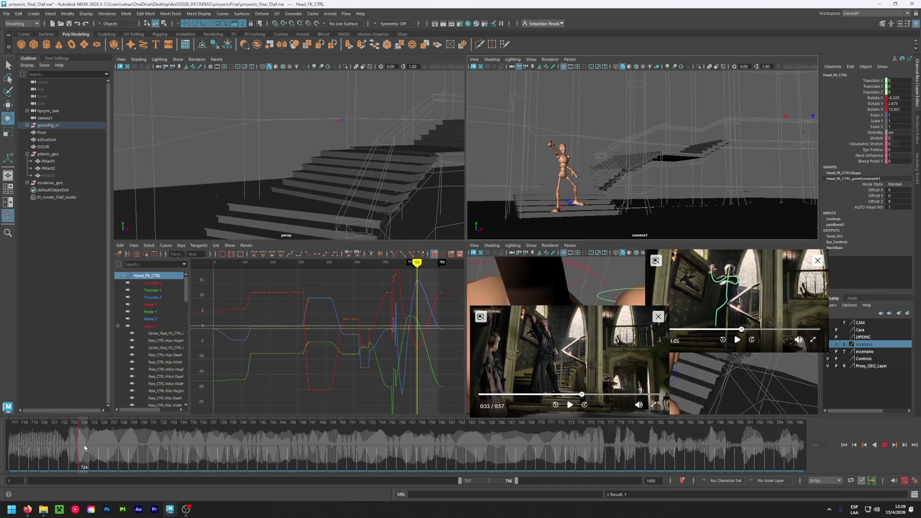
right_click(84, 446)
left_click(98, 311)
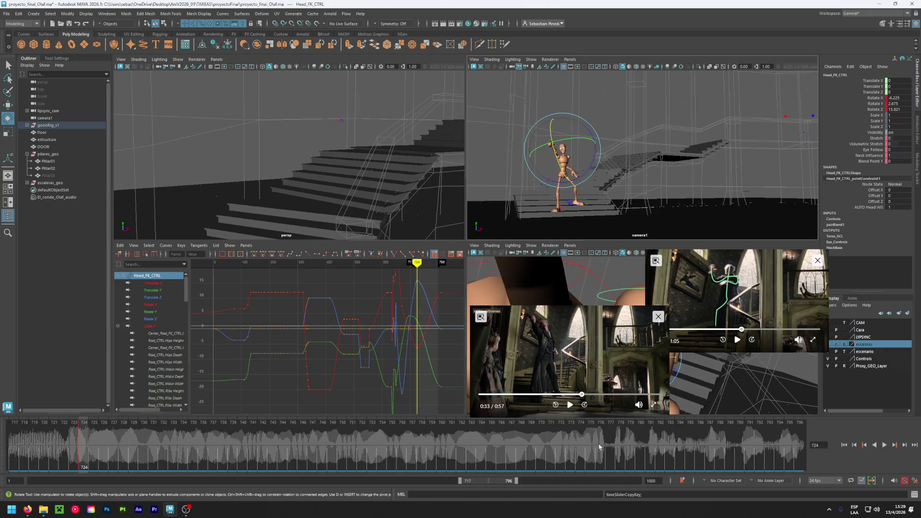
Compare with the reference clip at 0:34 and move the visible range to 734–813
key("alt+v")
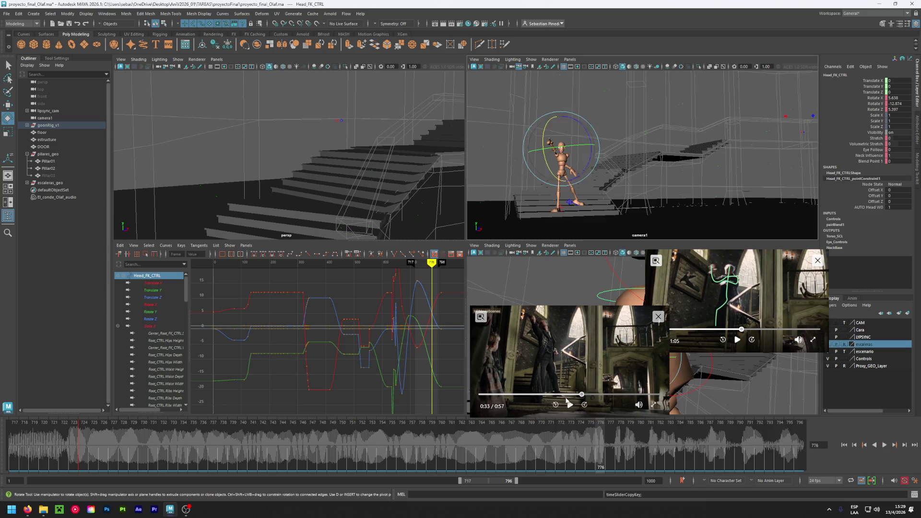
left_click(570, 404)
left_click(570, 404)
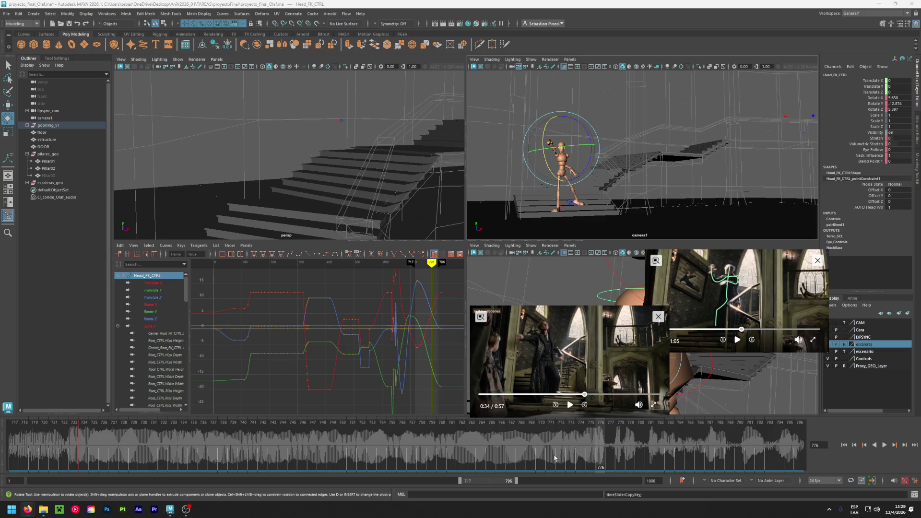
left_click_drag(489, 482, 500, 482)
key("alt+v")
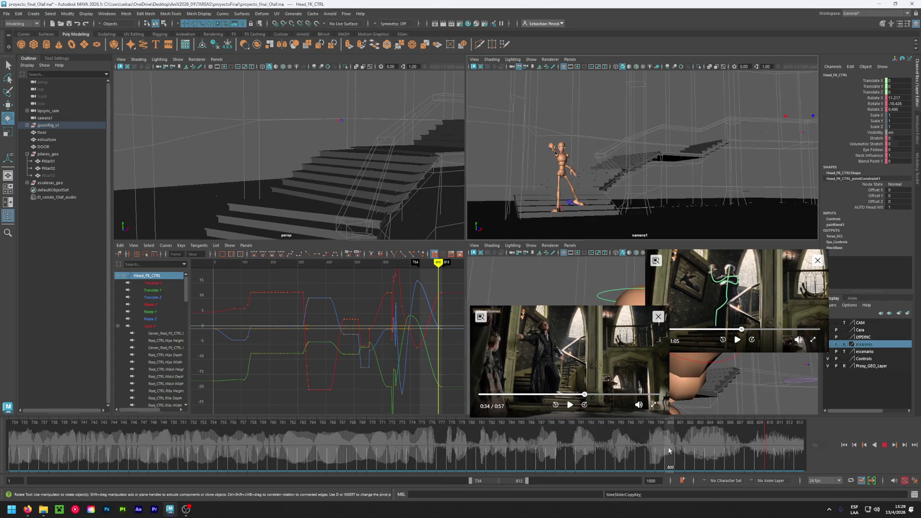
Paste the copied head key at frame 800 and check it against the reference at 0:33–0:35
right_click_drag(670, 451, 671, 392)
left_click(766, 321)
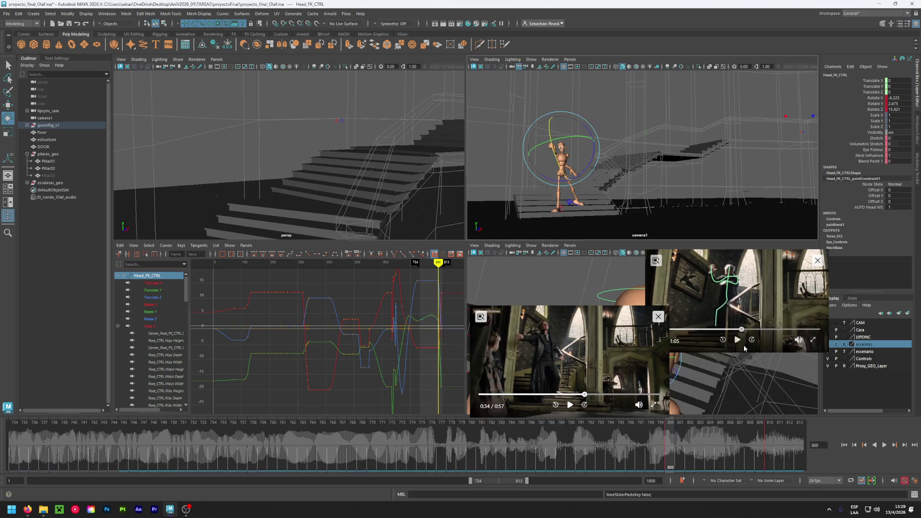
key("alt+v")
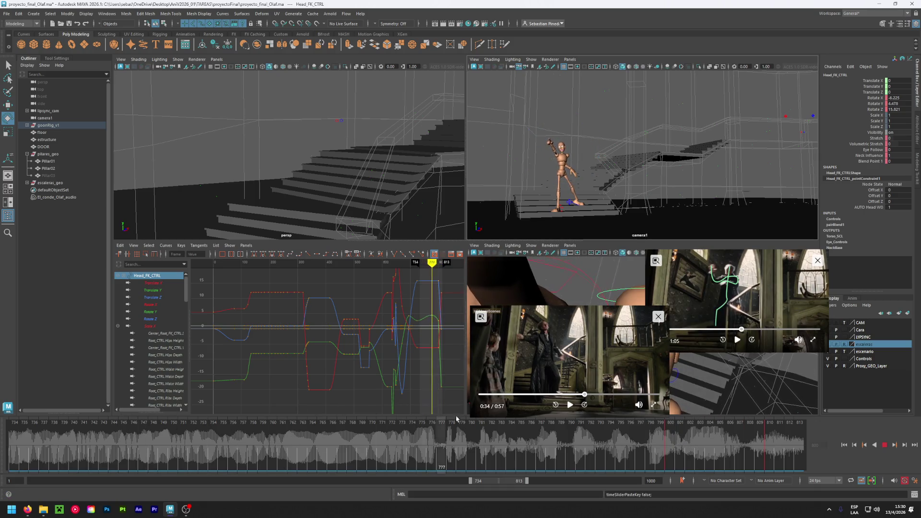
key("alt+v")
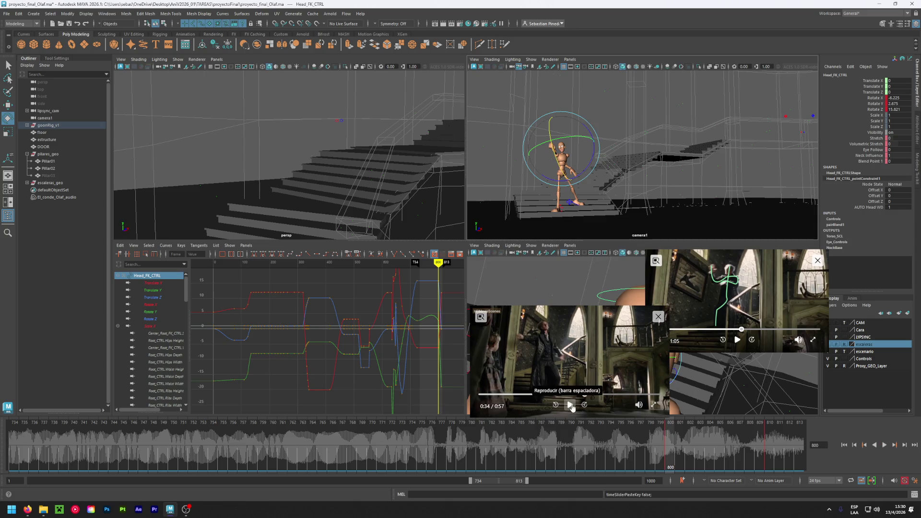
left_click_drag(583, 395, 580, 395)
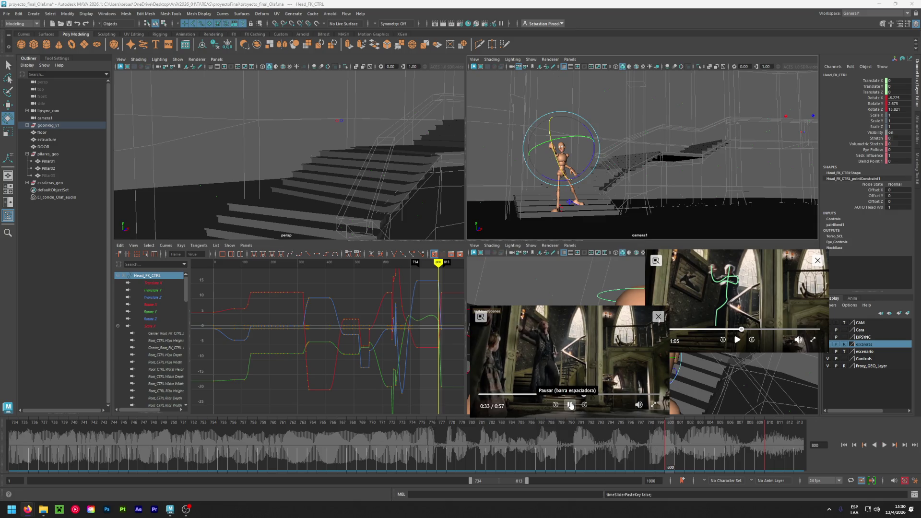
left_click(570, 405)
With the range at 754–833, turn the head to match the reference and key it at frame 810
left_click_drag(509, 482, 521, 482)
key("alt+v")
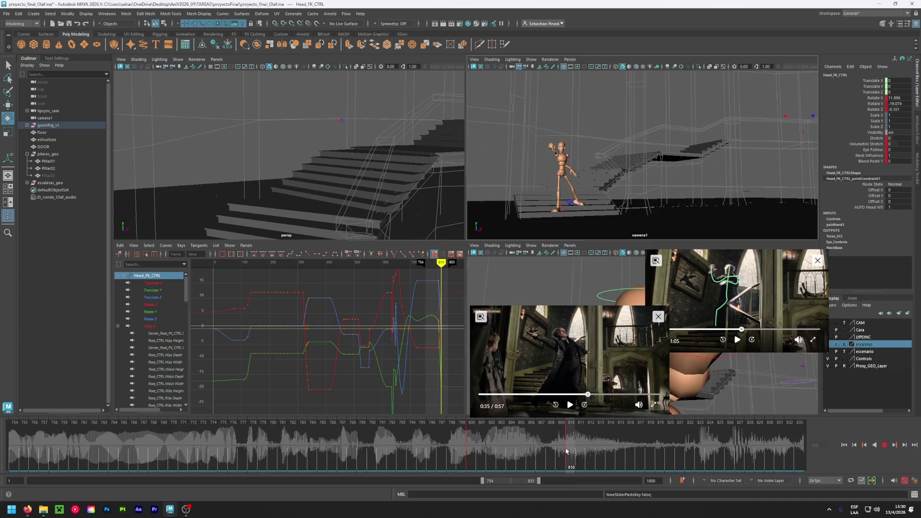
key("Escape")
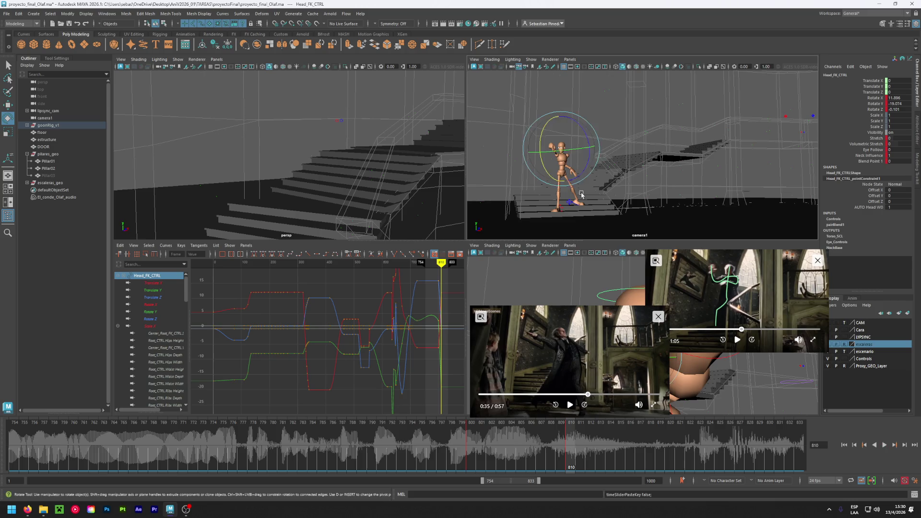
left_click_drag(565, 154, 596, 152)
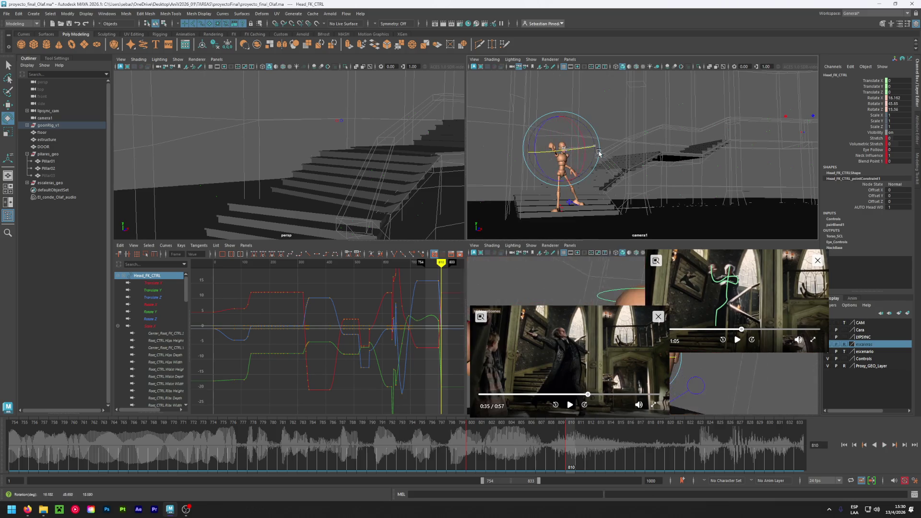
key("shift+e")
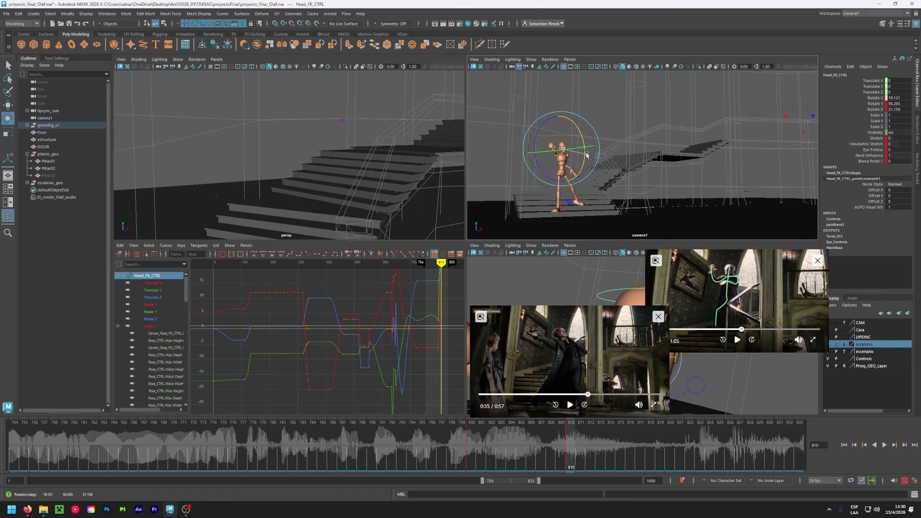
Scrub through the head turn from frame 803, save the scene at frame 800, and rewind the reference
left_click(505, 440)
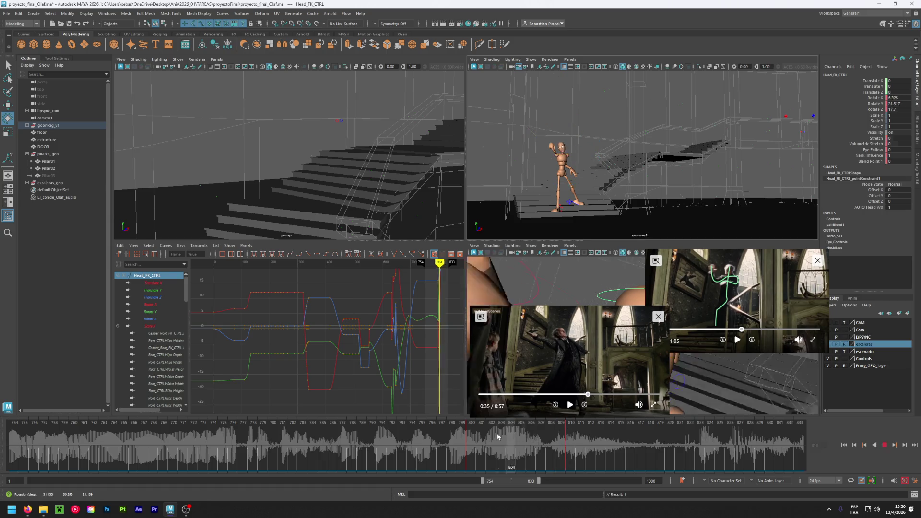
left_click_drag(504, 440, 598, 448)
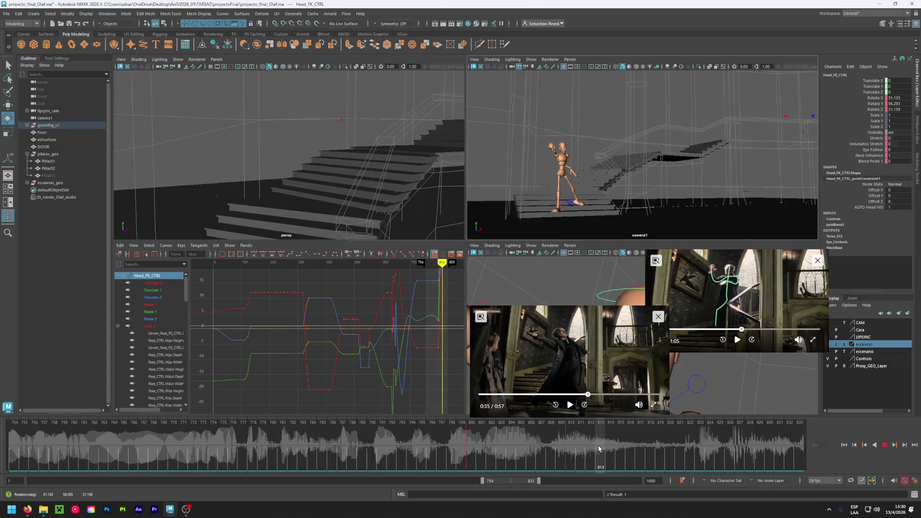
left_click(472, 439)
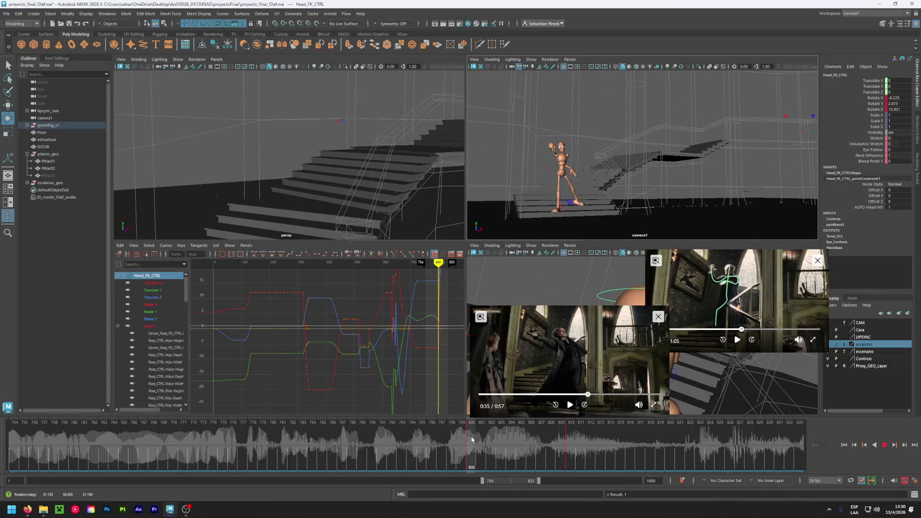
key("ctrl+s")
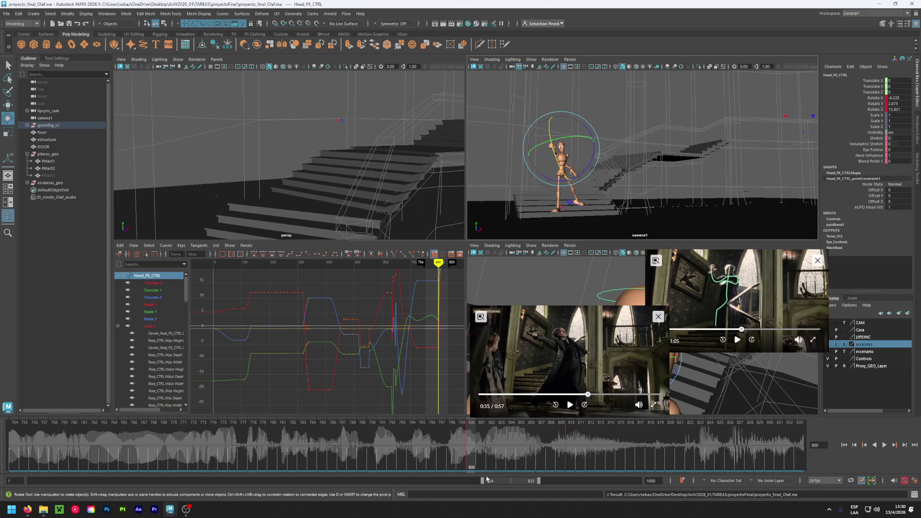
mouse_move(586, 395)
left_mouse_down()
mouse_move(548, 391)
mouse_move(586, 390)
left_mouse_up()
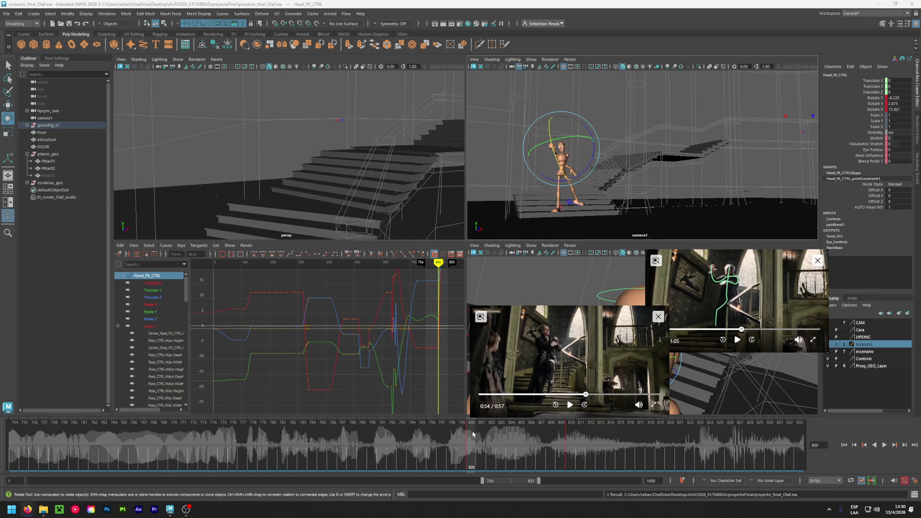
Deselect the head control, reframe the character, and play back the animation
left_click(636, 114)
mouse_move(351, 199)
left_mouse_down("alt")
mouse_move(322, 203)
mouse_move(308, 174)
left_mouse_up("alt")
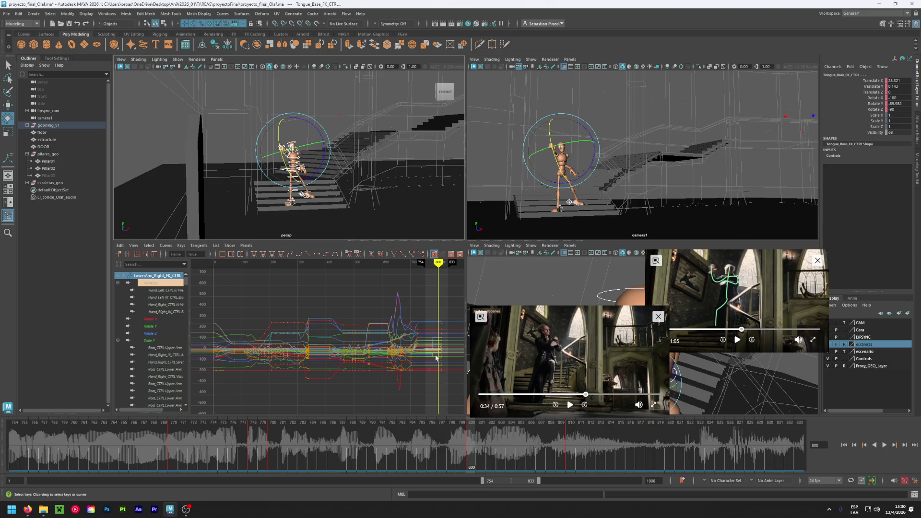
scroll(436, 358, "up", 5)
key("alt+v")
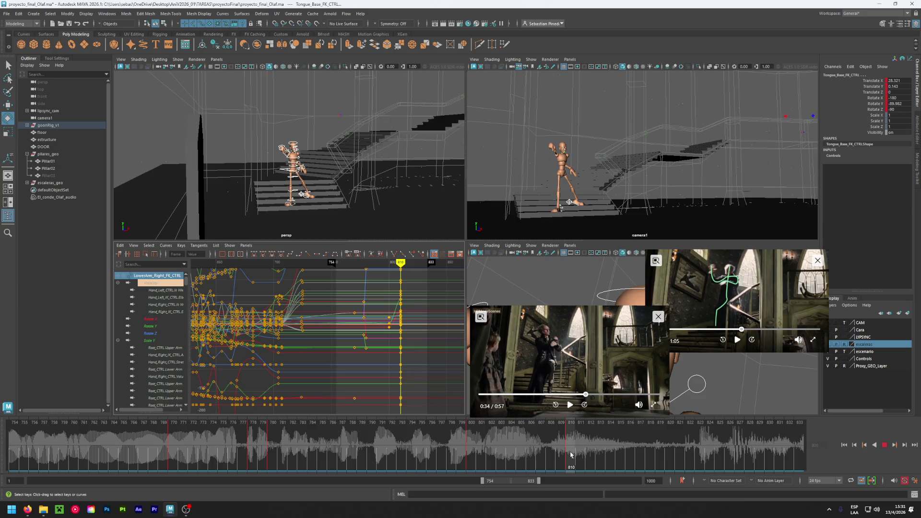
mouse_move(571, 454)
left_mouse_down()
mouse_move(174, 454)
mouse_move(571, 465)
mouse_move(44, 460)
mouse_move(569, 459)
left_mouse_up()
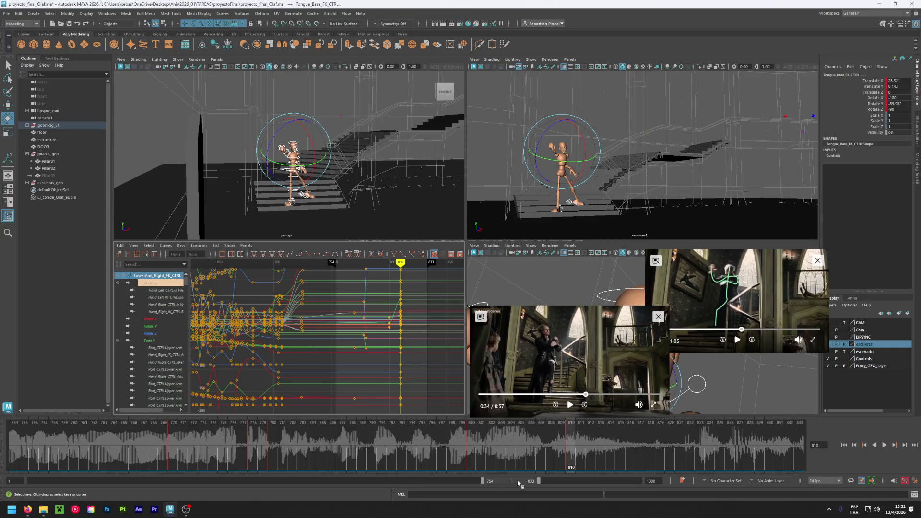
Drag the range start back past 628 to frame 595, then go to frame 615
mouse_move(484, 483)
left_mouse_down()
mouse_move(432, 486)
mouse_move(539, 482)
mouse_move(521, 482)
left_mouse_up()
mouse_move(421, 486)
left_mouse_down()
mouse_move(411, 485)
mouse_move(425, 489)
left_mouse_up()
mouse_move(72, 466)
left_mouse_down()
mouse_move(34, 465)
mouse_move(62, 465)
left_mouse_up()
left_click_drag(406, 483, 387, 481)
left_click(80, 442)
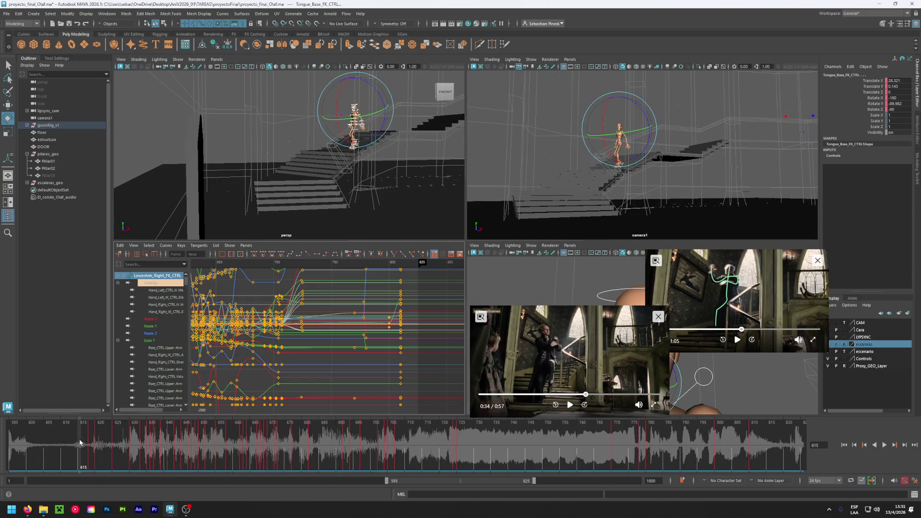
Play the 595–825 range, save the scene, and scrub the descent down the stairs
key("alt+v")
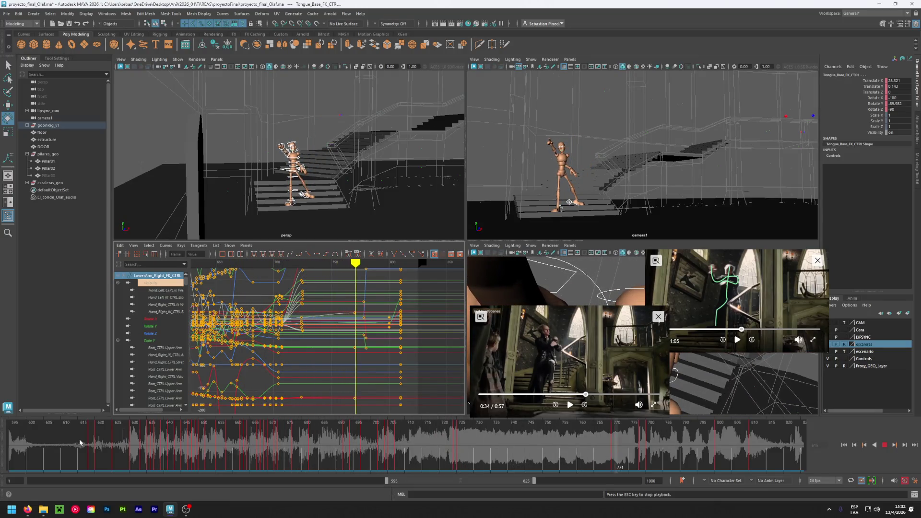
key("Escape")
key("ctrl+s")
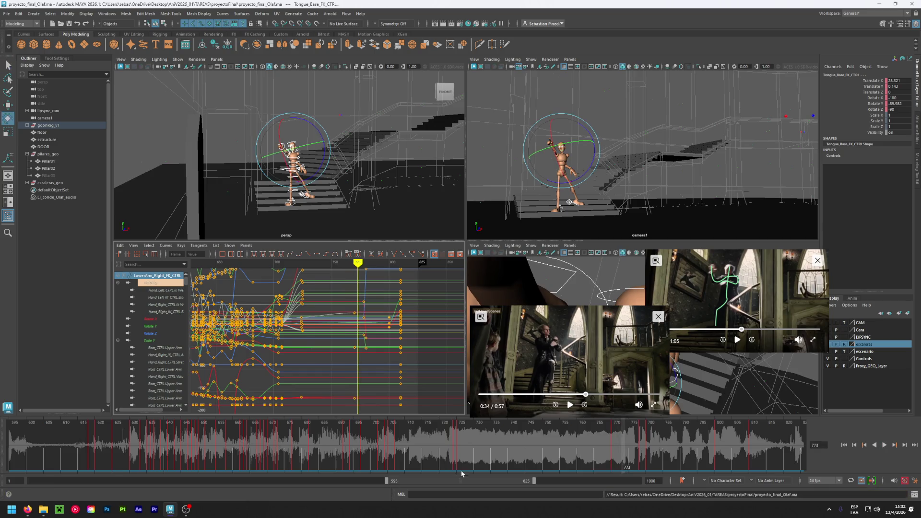
left_click(104, 449)
key("alt+v")
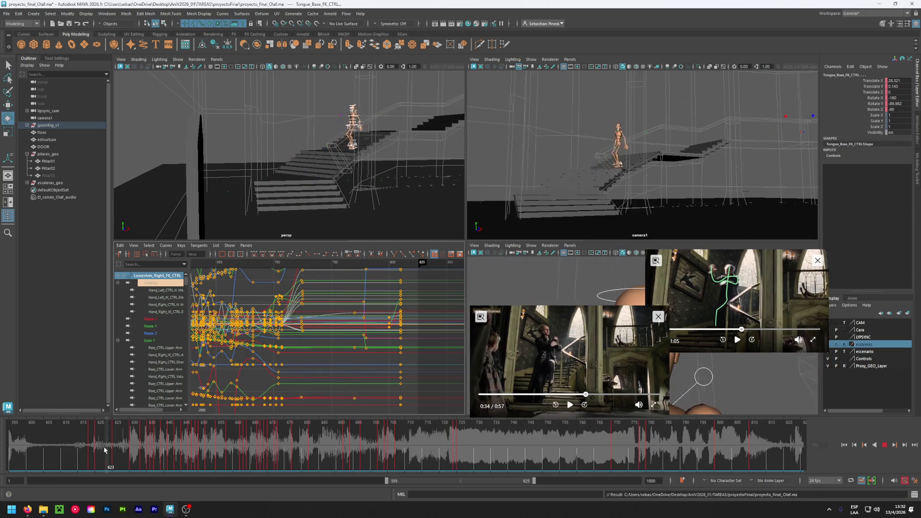
mouse_move(105, 449)
left_mouse_down()
mouse_move(778, 456)
mouse_move(750, 455)
left_mouse_up()
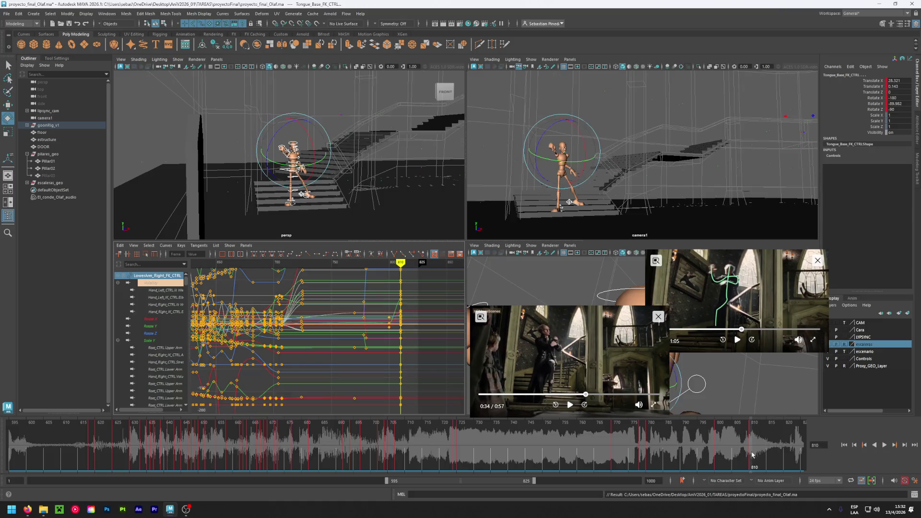
Replay the reference clip between 0:32 and 0:34, then narrow the range to 759–832
left_click(581, 395)
left_click(569, 405)
left_click(570, 406)
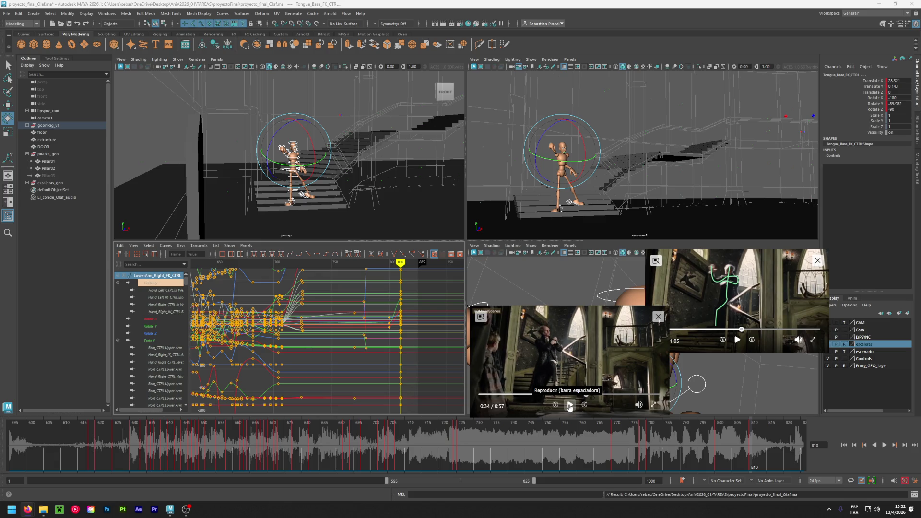
left_click(582, 395)
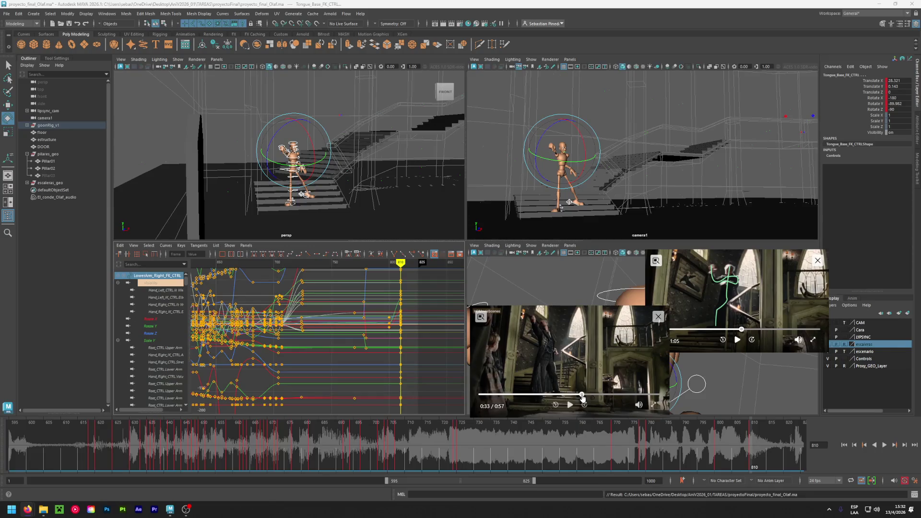
left_click(570, 405)
left_click(569, 405)
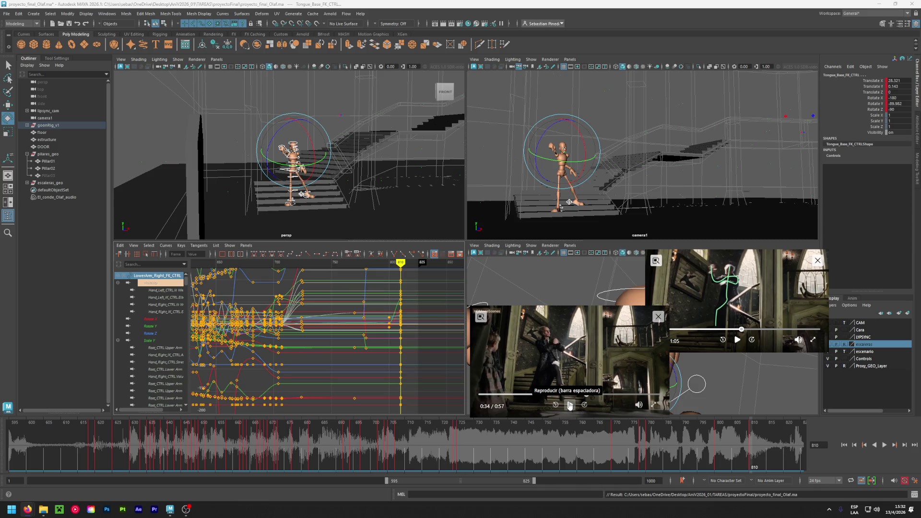
left_click_drag(385, 478, 519, 482)
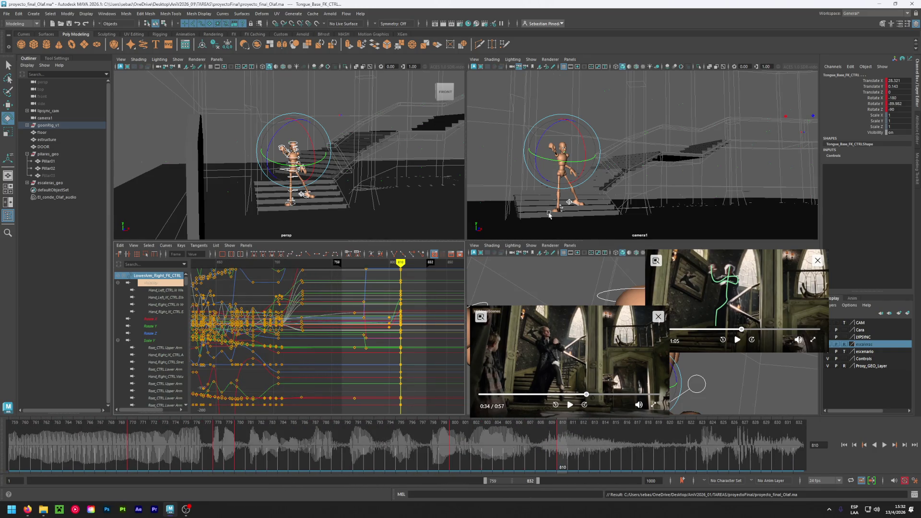
Review the reference clip around 0:34 from a closer, orbited view
left_click_drag(312, 188, 312, 195, "alt")
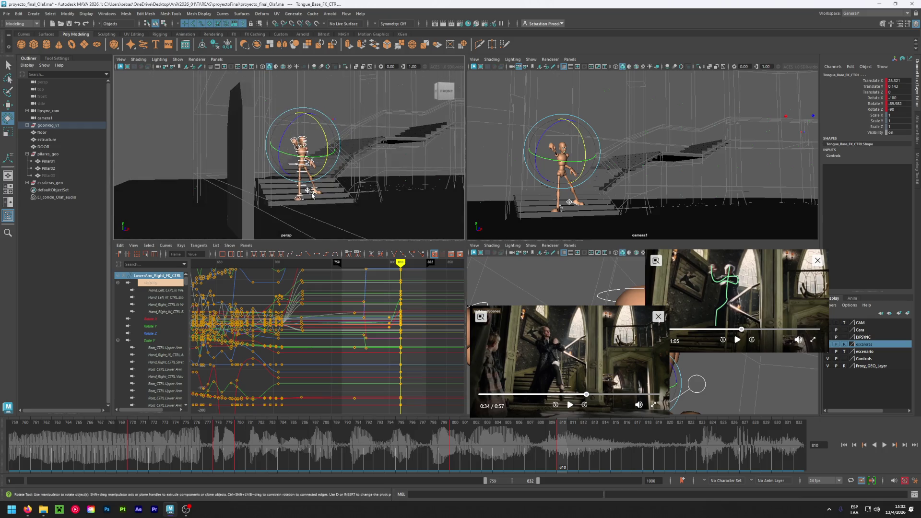
left_click(585, 396)
left_click_drag(585, 396, 586, 398)
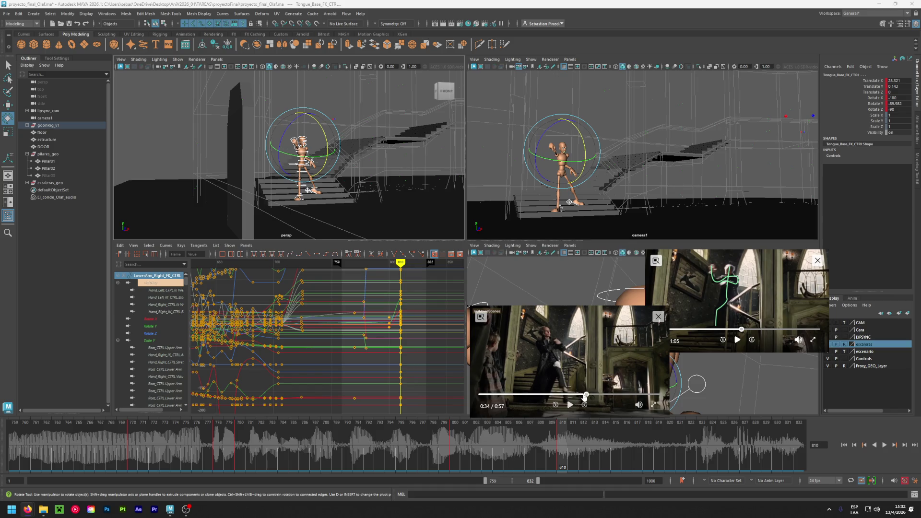
left_click(570, 405)
left_click(570, 405)
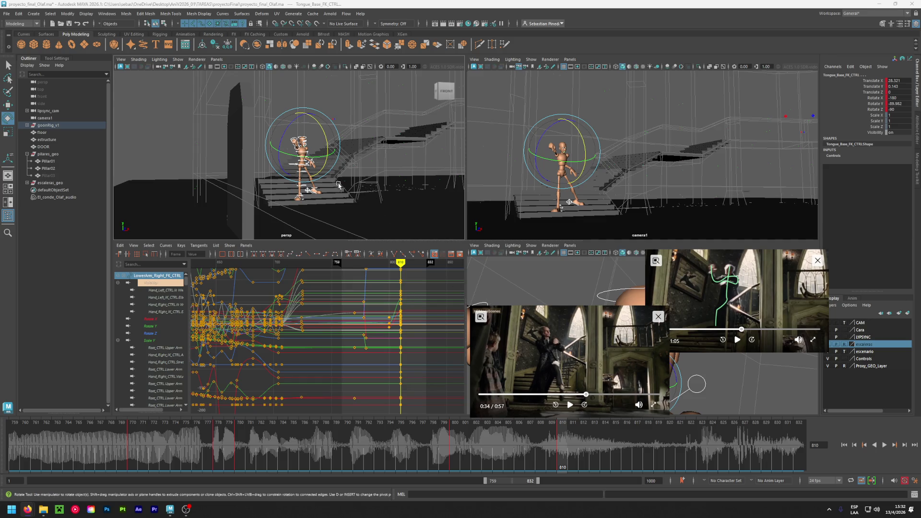
scroll(339, 185, "up", 5)
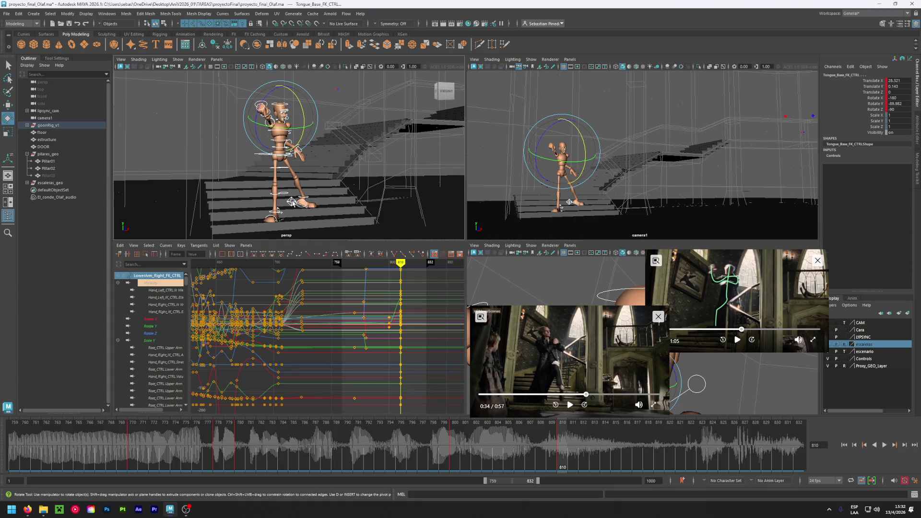
Play frames 800–810 and select Foot_Left_IK_CTRL
left_click(453, 437)
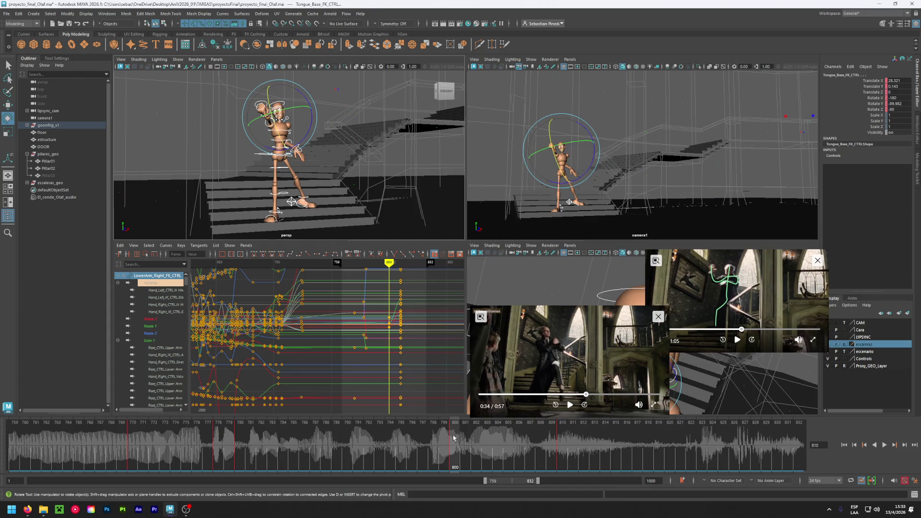
left_click(566, 452)
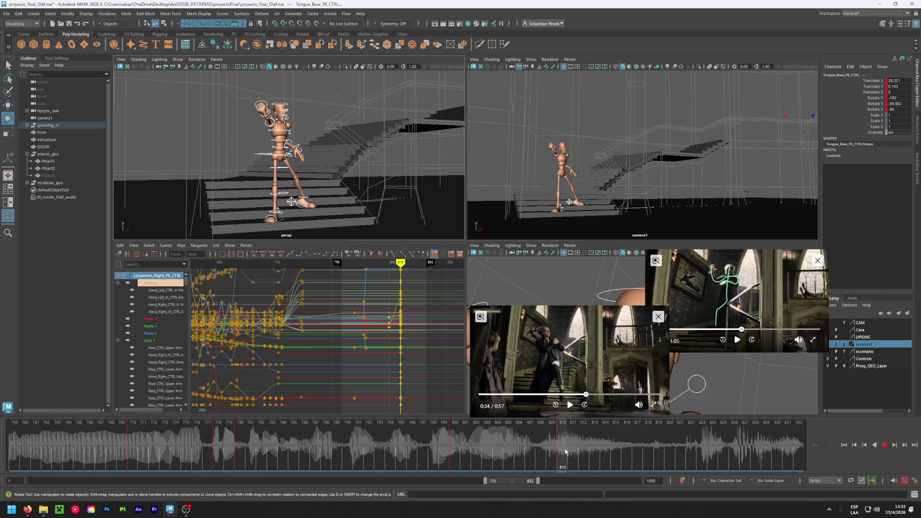
left_click(299, 204)
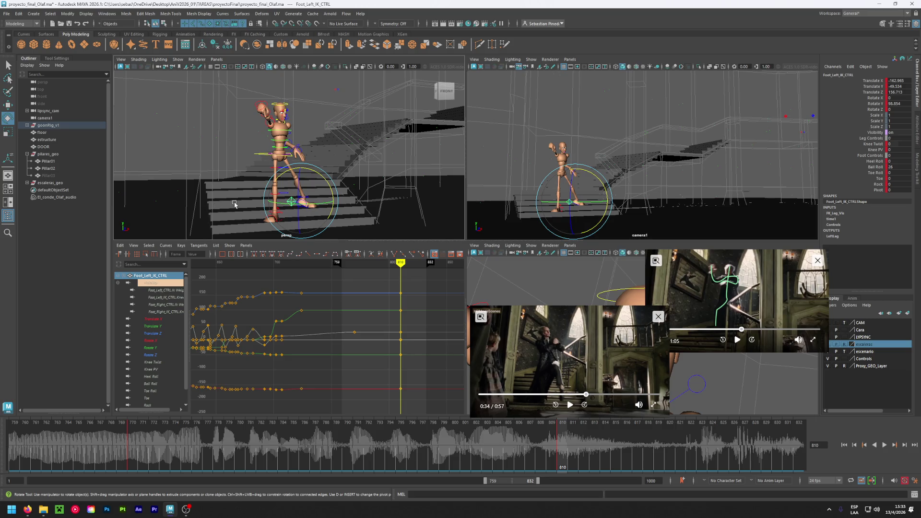
Slide the left foot IK control back along the step
left_click_drag(301, 206, 285, 213, "alt")
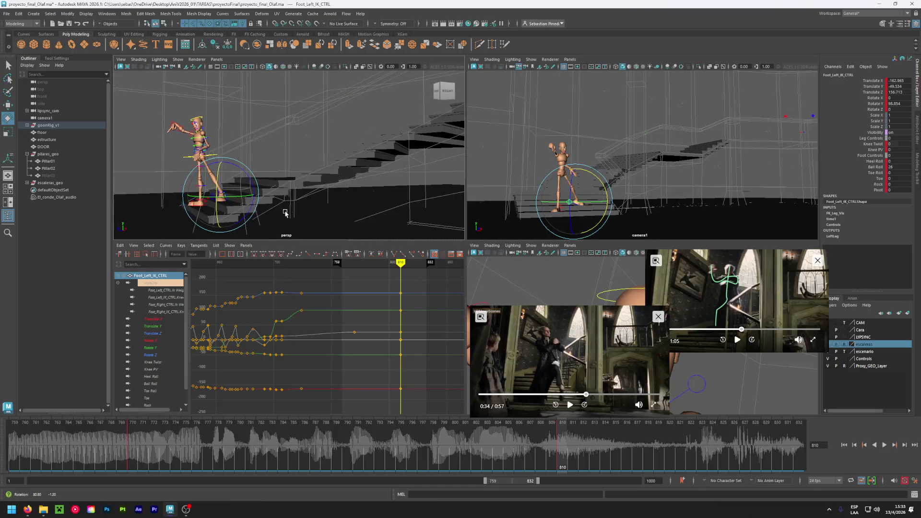
key("w")
mouse_move(202, 197)
left_mouse_down()
mouse_move(181, 207)
mouse_move(236, 200)
mouse_move(288, 214)
mouse_move(235, 219)
mouse_move(242, 214)
left_mouse_up()
key("e")
middle_click_drag(240, 214, 347, 195, "alt")
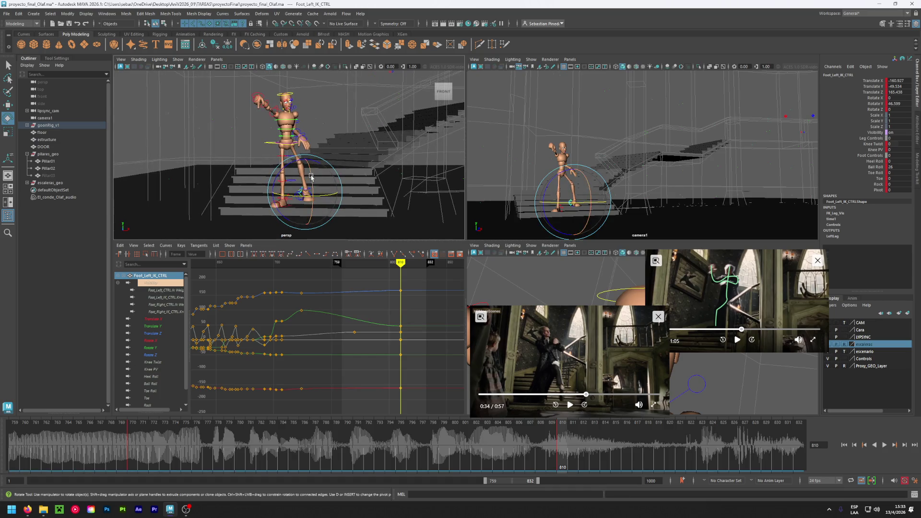
left_click(364, 184)
Set the left foot's Ball Roll to 0 and Heel Roll to -21, raise it, and key it
left_click_drag(307, 191, 325, 197, "alt")
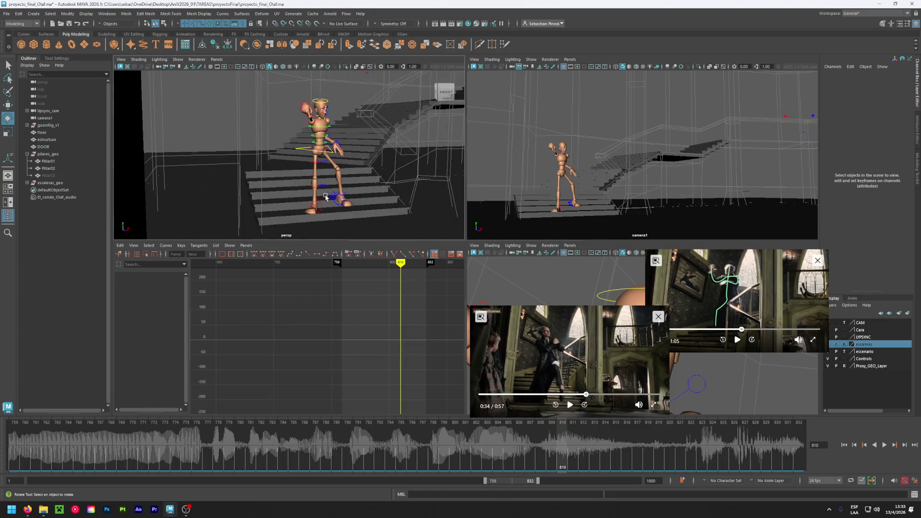
left_click(329, 194)
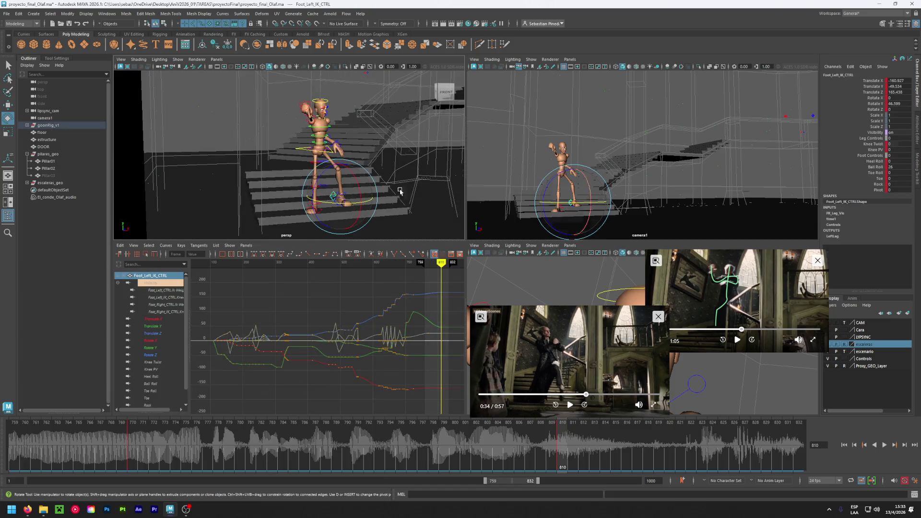
double_click(898, 168)
key("Return")
middle_click_drag(796, 192, 779, 192)
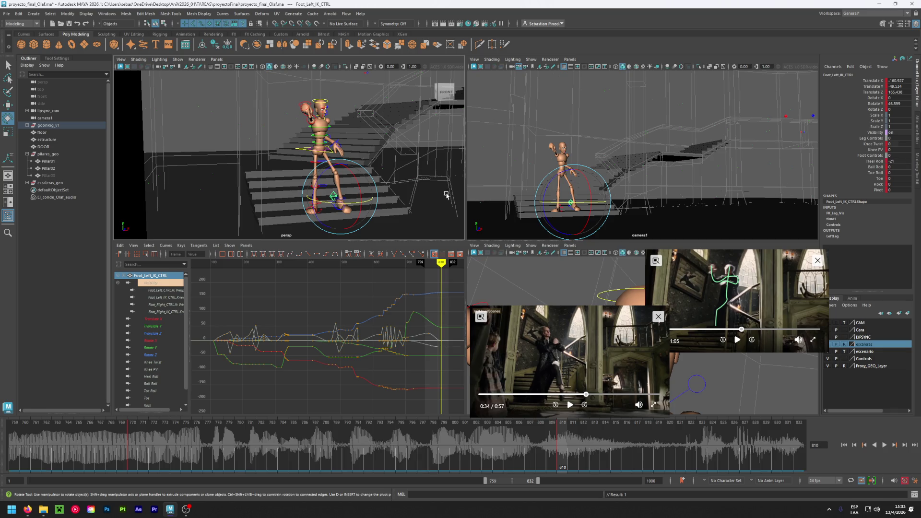
key("w")
left_click_drag(343, 165, 331, 162)
key("s")
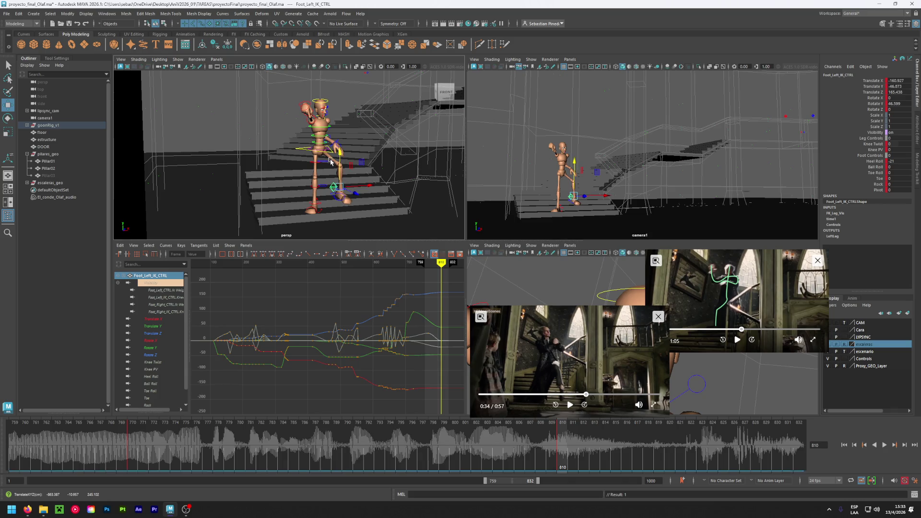
Rotate Center_Root_FK_CTRL so the body faces forward
left_click(331, 157)
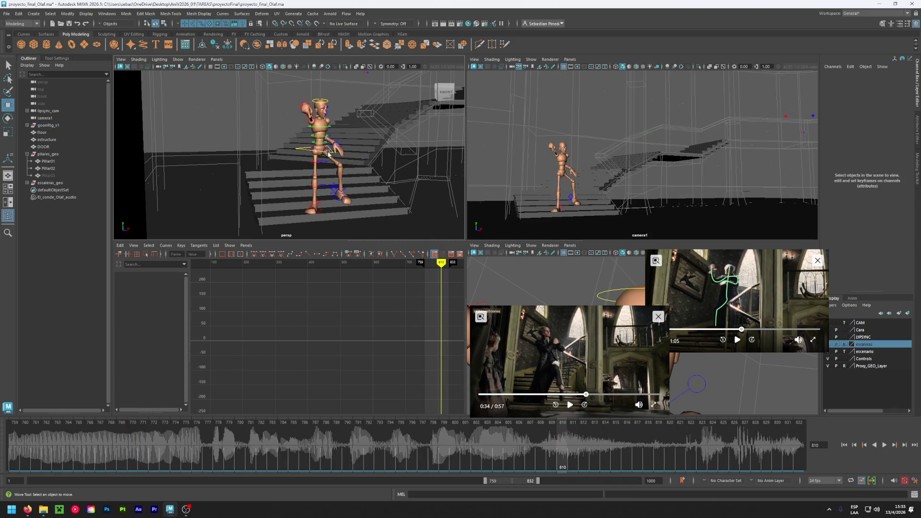
left_click(331, 155)
key("e")
mouse_move(336, 152)
left_mouse_down()
mouse_move(297, 157)
mouse_move(344, 138)
left_mouse_up()
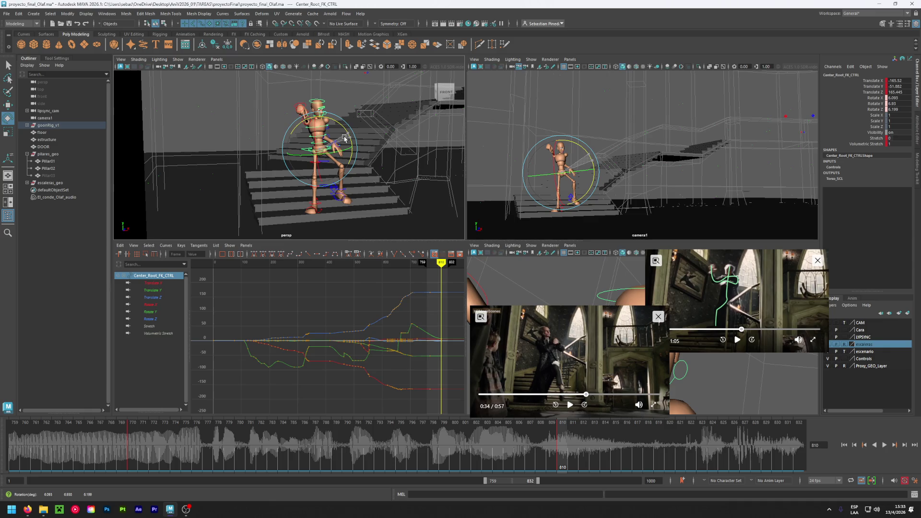
left_click(370, 197)
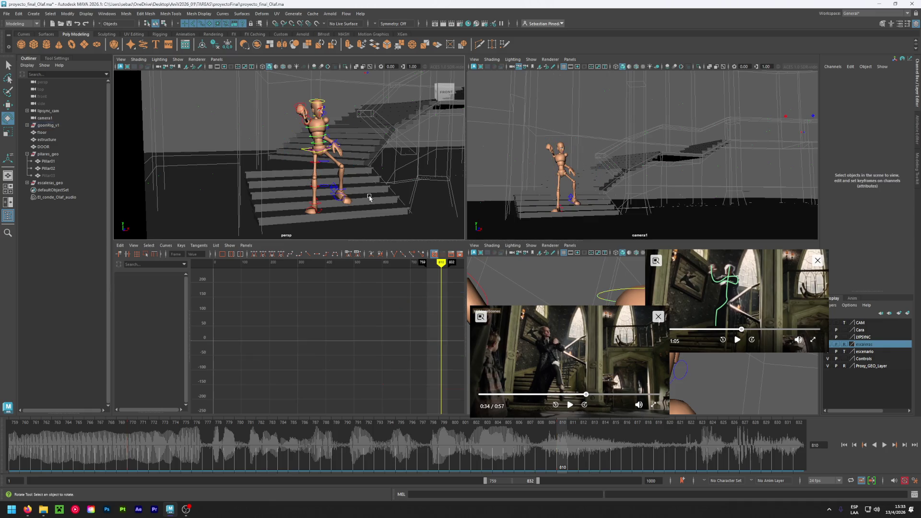
Reposition the left foot along the step along X and raise it slightly
left_click(330, 188)
key("w")
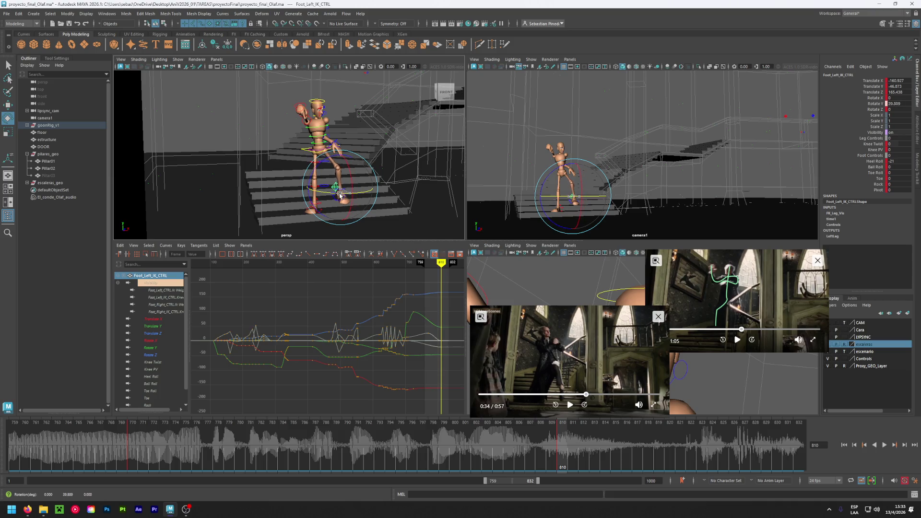
left_click_drag(367, 186, 360, 188)
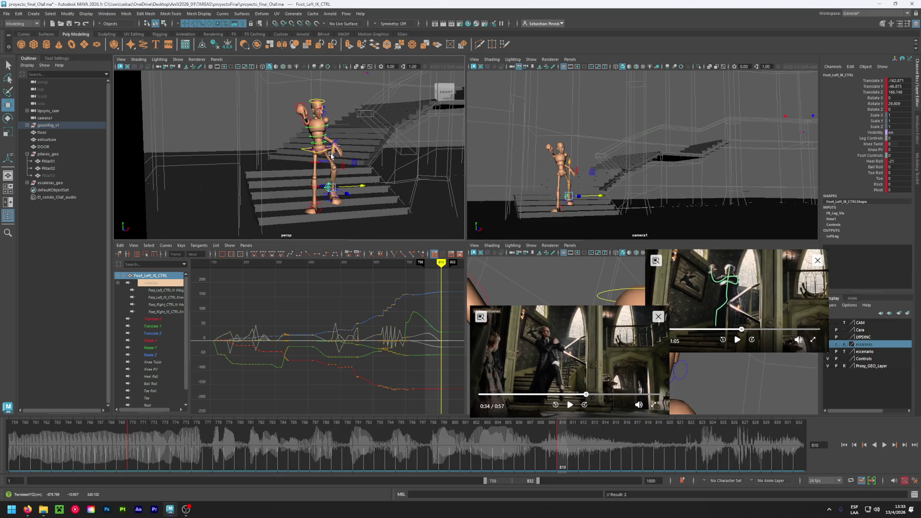
left_click_drag(334, 153, 335, 152)
left_click(352, 185)
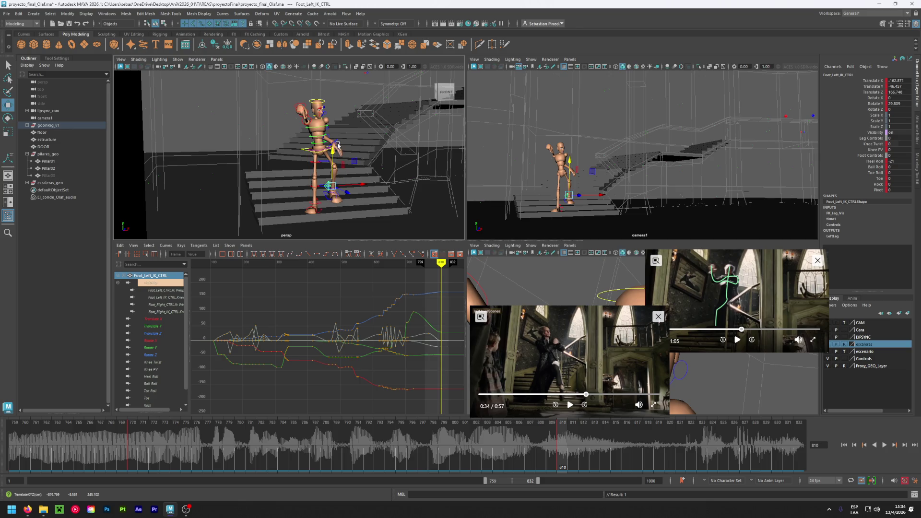
mouse_move(353, 152)
left_mouse_down("alt")
mouse_move(283, 167)
mouse_move(292, 170)
left_mouse_up("alt")
Rotate the left upper arm into position and key the bent forearm at frame 810
left_click(252, 157)
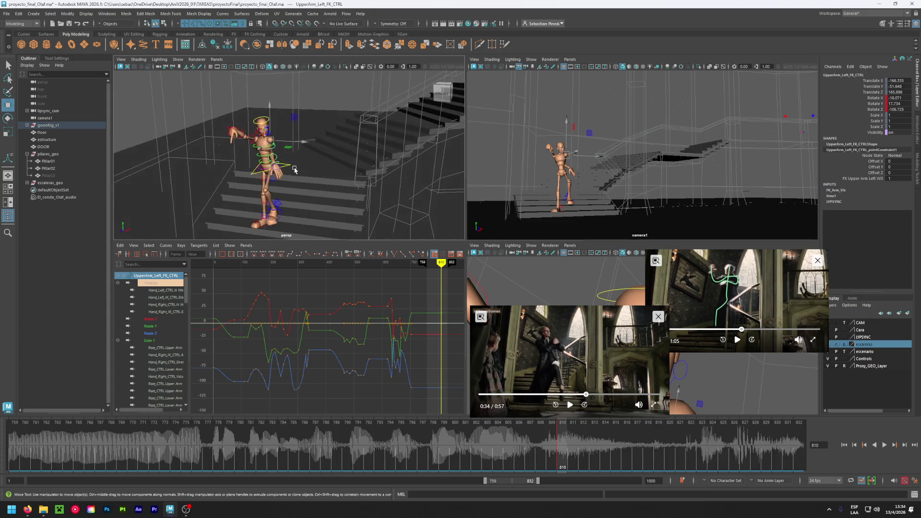
key("e")
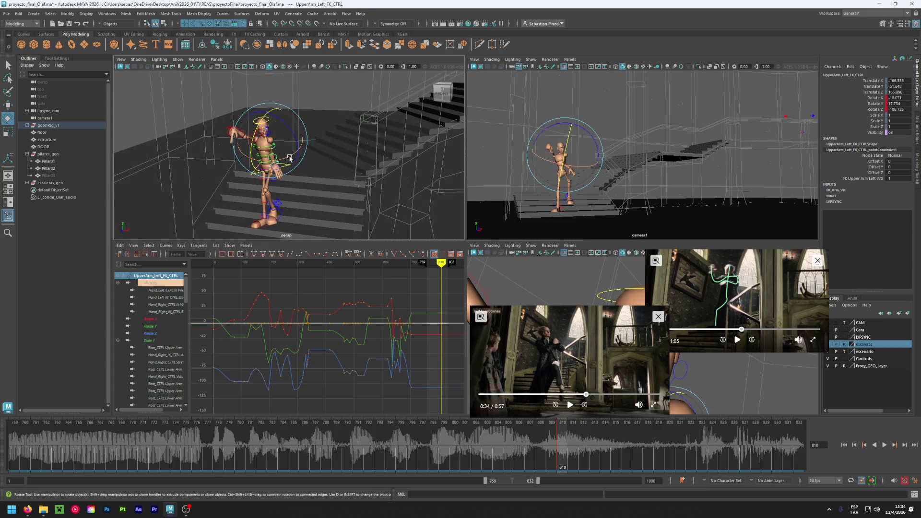
mouse_move(289, 157)
left_mouse_down()
mouse_move(295, 150)
mouse_move(255, 162)
mouse_move(295, 168)
mouse_move(307, 181)
mouse_move(286, 176)
mouse_move(297, 171)
left_mouse_up()
left_click(280, 159)
key("s")
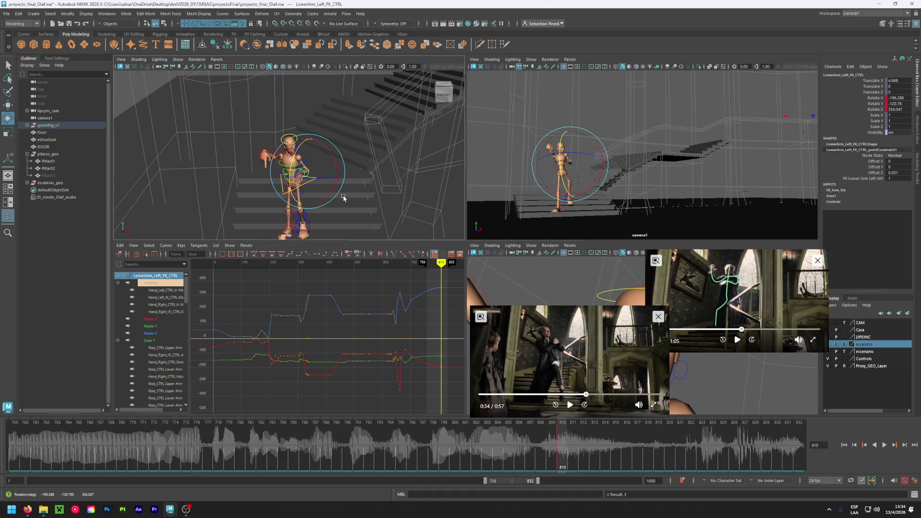
Rotate Hand_Left_FK_CTRL and key it at frame 810
left_click(341, 197)
scroll(311, 186, "up", 3)
left_click(320, 192)
mouse_move(321, 192)
left_mouse_down()
mouse_move(330, 221)
mouse_move(306, 213)
left_mouse_up()
key("s")
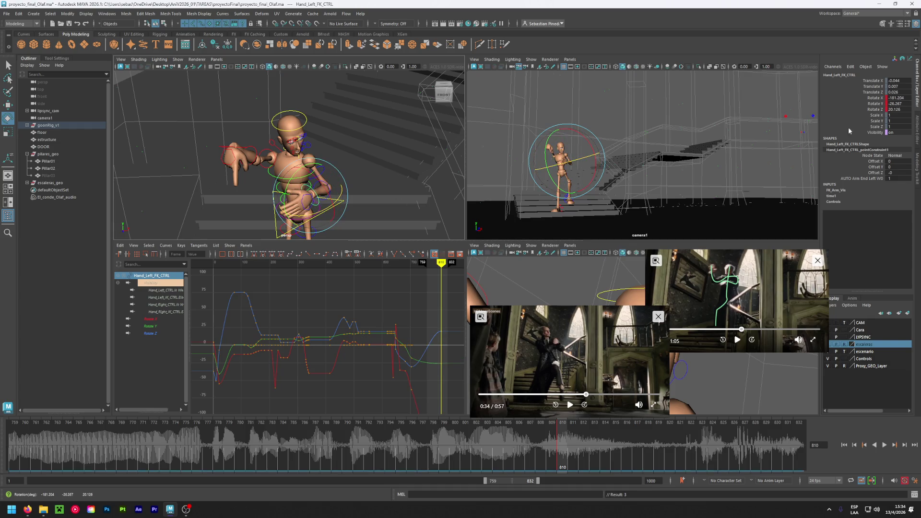
Raise Master Grip to curl the left hand's fingers into a grip
left_click(244, 198)
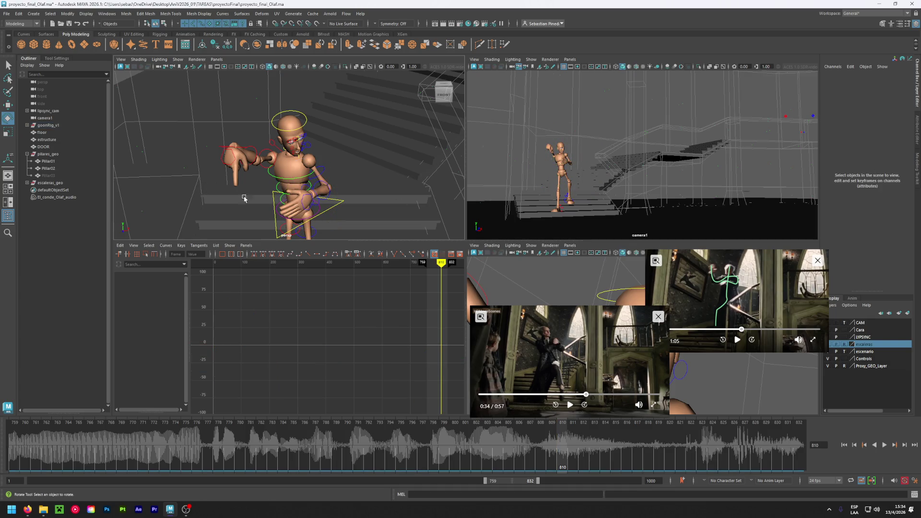
left_click(302, 204)
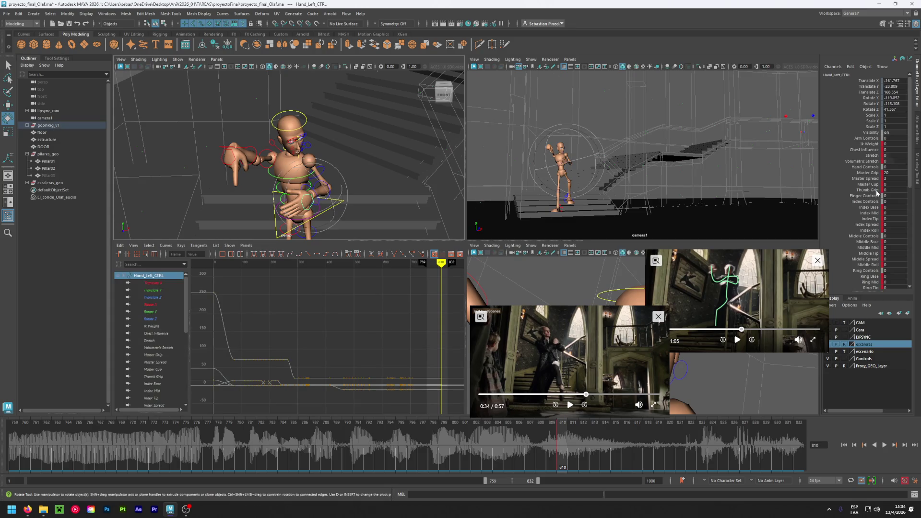
middle_click_drag(892, 174, 920, 174)
Play back and step through frames 811–814 to check the arm pose
key("alt+v")
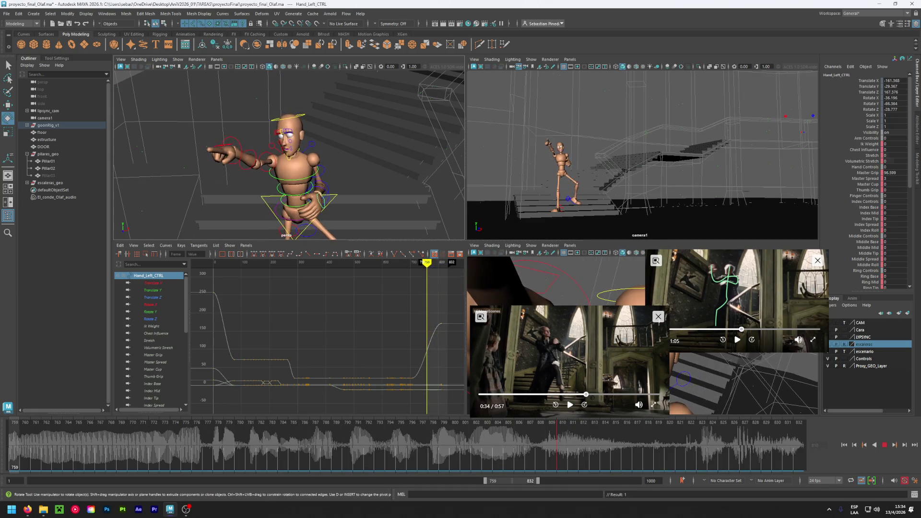
left_click_drag(598, 469, 497, 469)
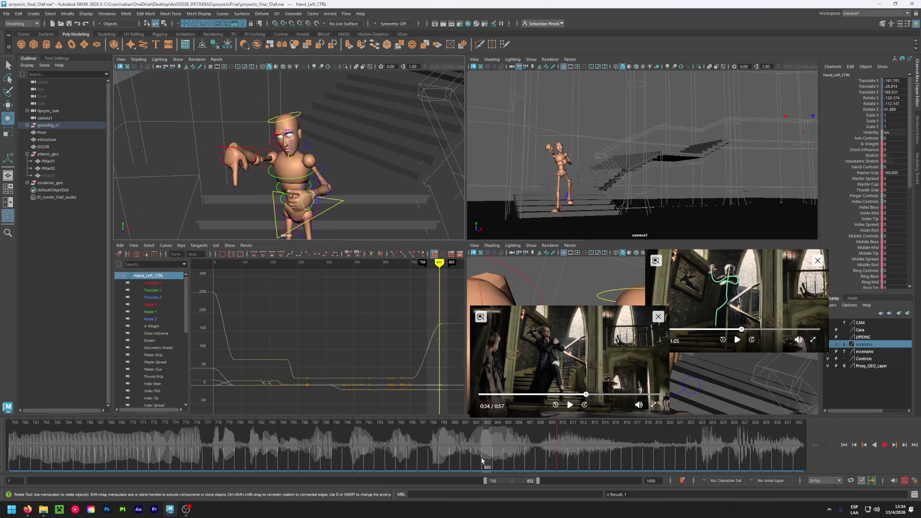
scroll(340, 231, "down", 5)
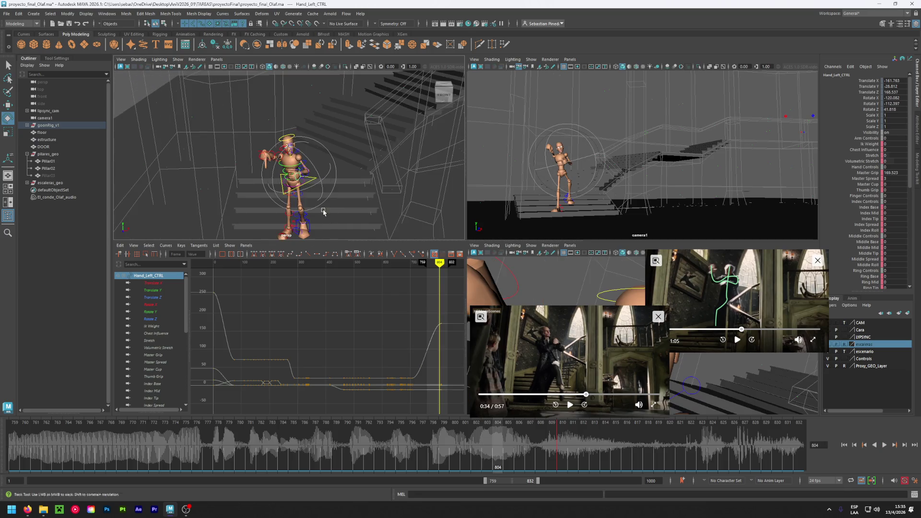
left_click(271, 198)
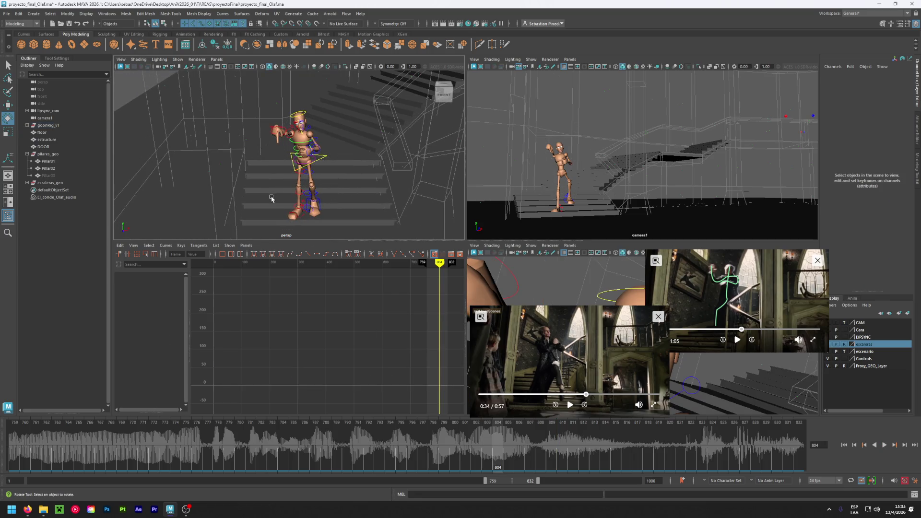
left_click(304, 111)
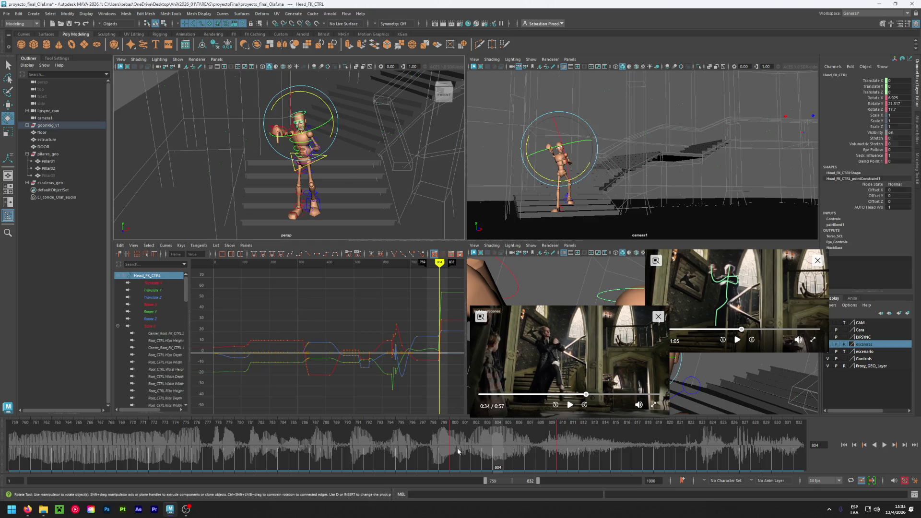
At frame 800, select UpperArm_Left_FK_CTRL and drag the range start back to frame 703
left_click(456, 451)
left_click_drag(273, 205, 342, 91, "alt")
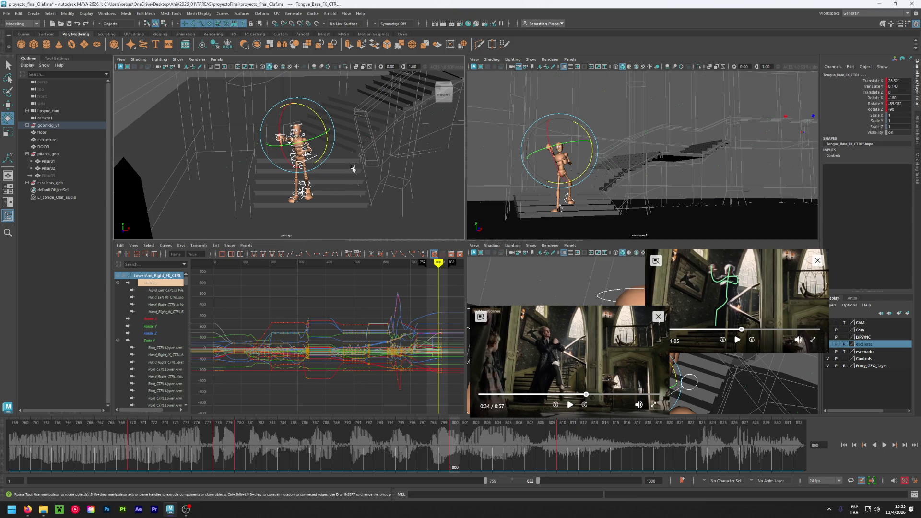
left_click(343, 158)
scroll(321, 137, "up", 3)
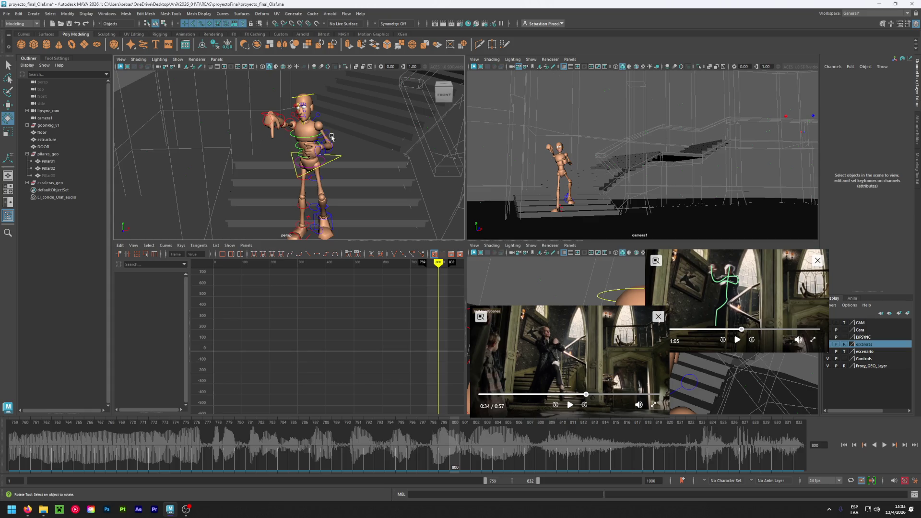
left_click(332, 138)
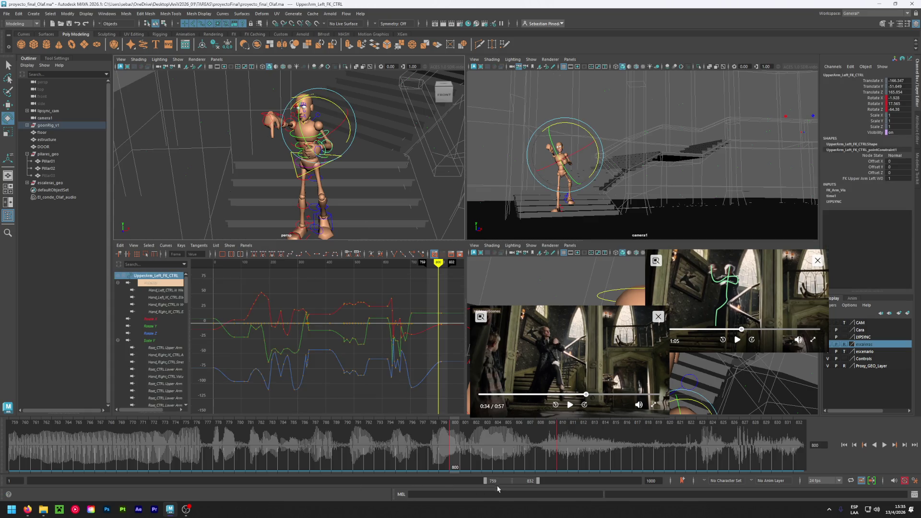
left_click_drag(485, 481, 477, 483)
mouse_move(473, 486)
left_mouse_down()
mouse_move(507, 486)
mouse_move(494, 485)
left_mouse_up()
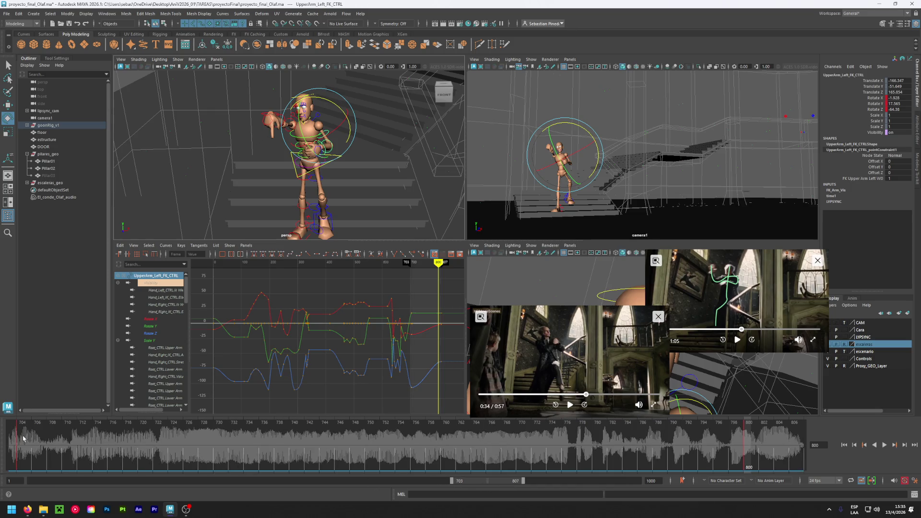
Copy the left upper-arm keys from frame 704 and paste them at frame 800
left_click(23, 437)
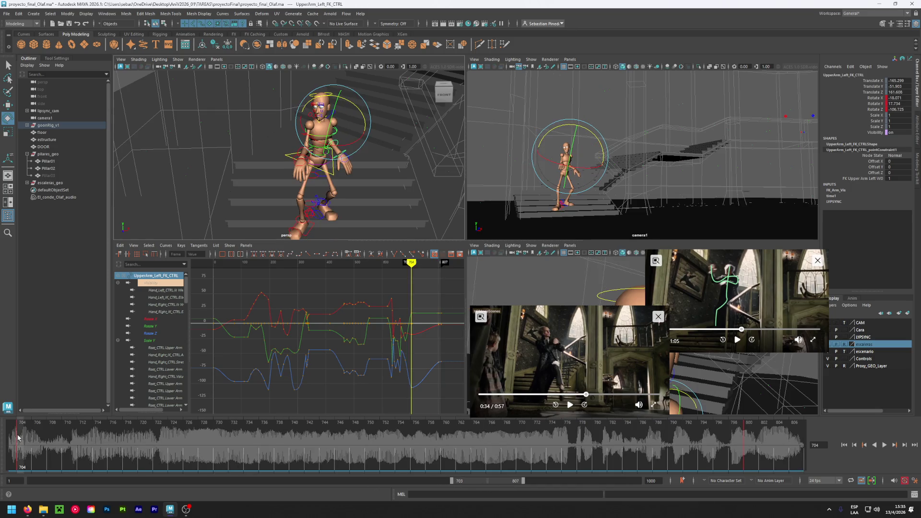
right_click(18, 437)
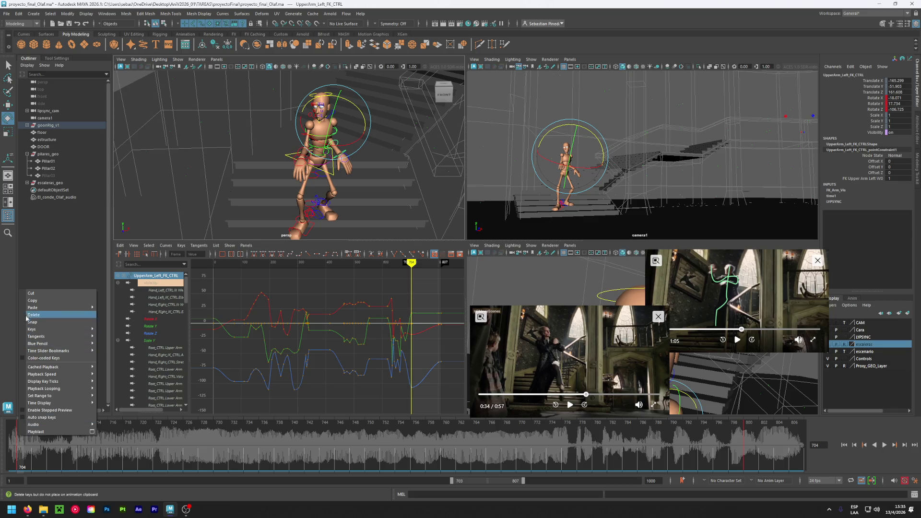
left_click(37, 300)
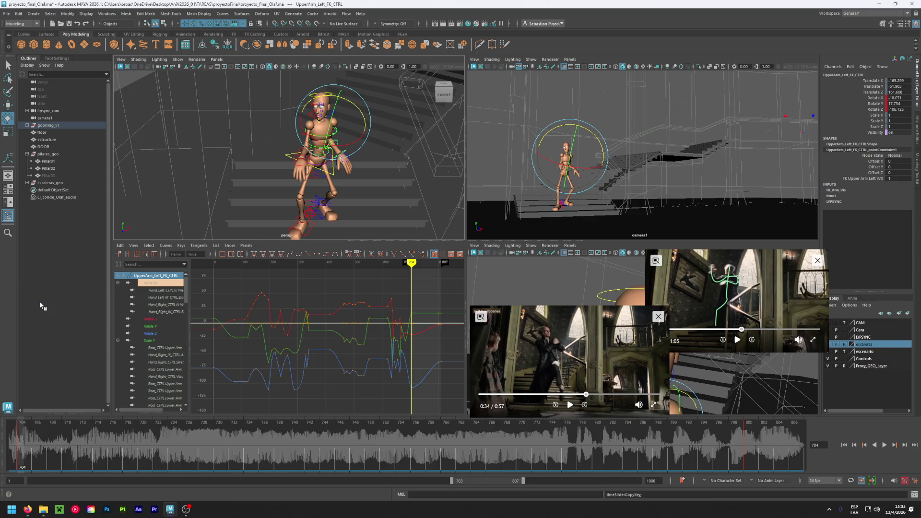
left_click(746, 443)
right_click(747, 442)
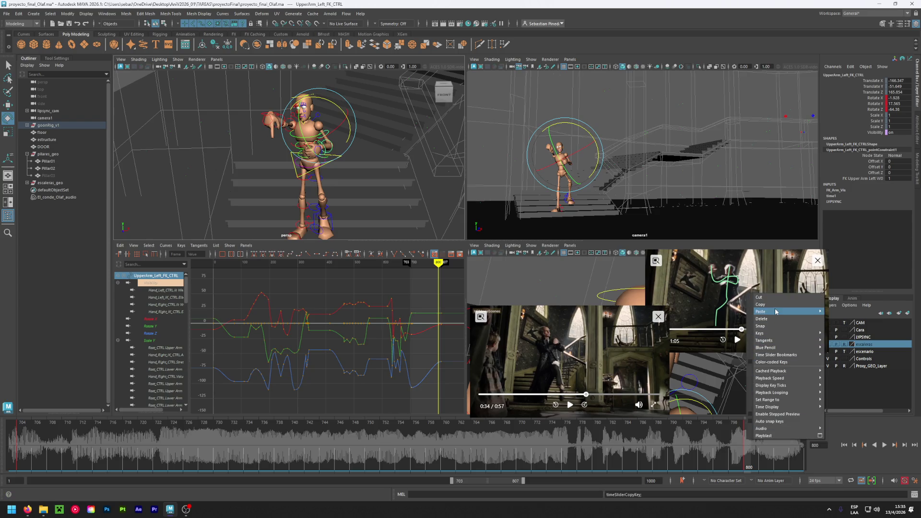
mouse_move(775, 311)
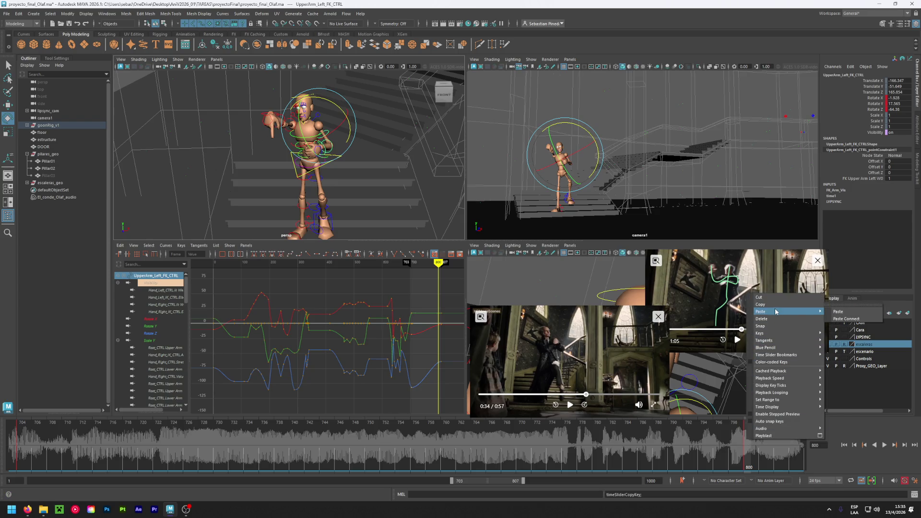
left_click(837, 312)
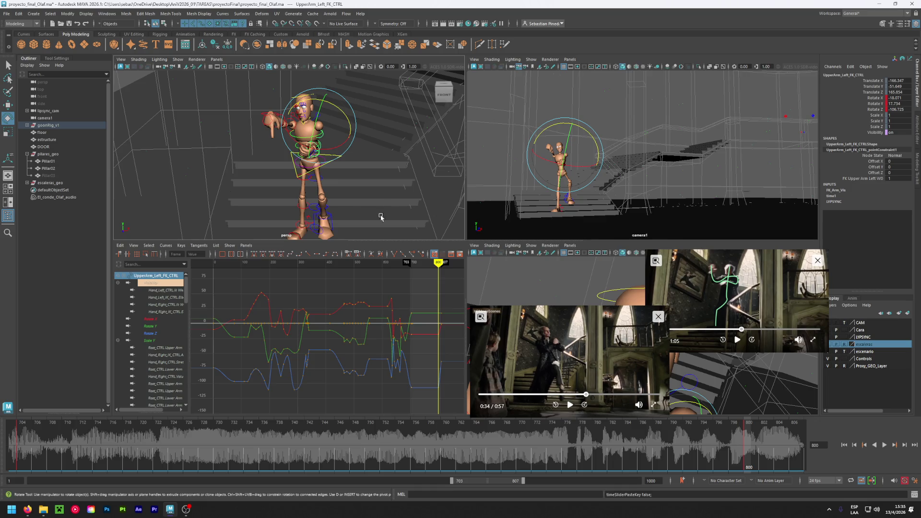
Copy the left forearm control's frame-704 keys onto frame 800, then return to frame 704
left_click_drag(351, 185, 257, 192, "alt")
left_click(312, 182)
left_click(255, 173)
left_click(22, 436)
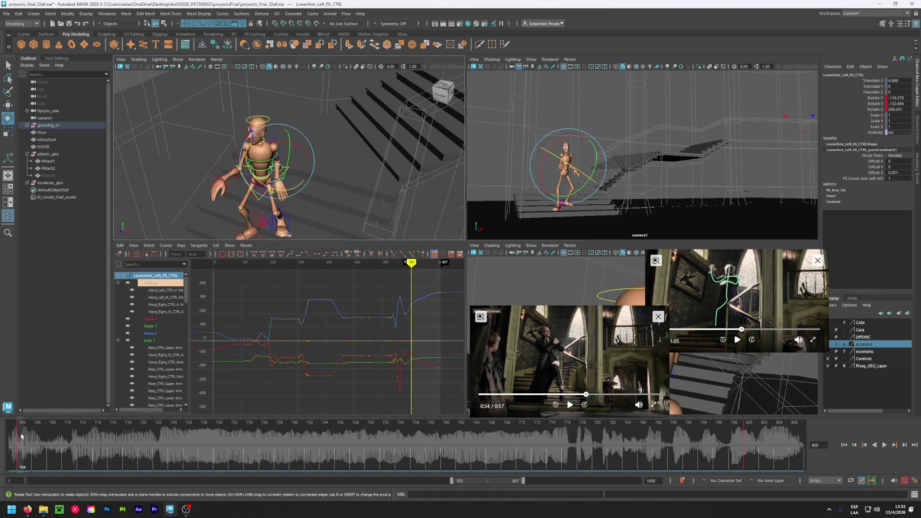
right_click(22, 436)
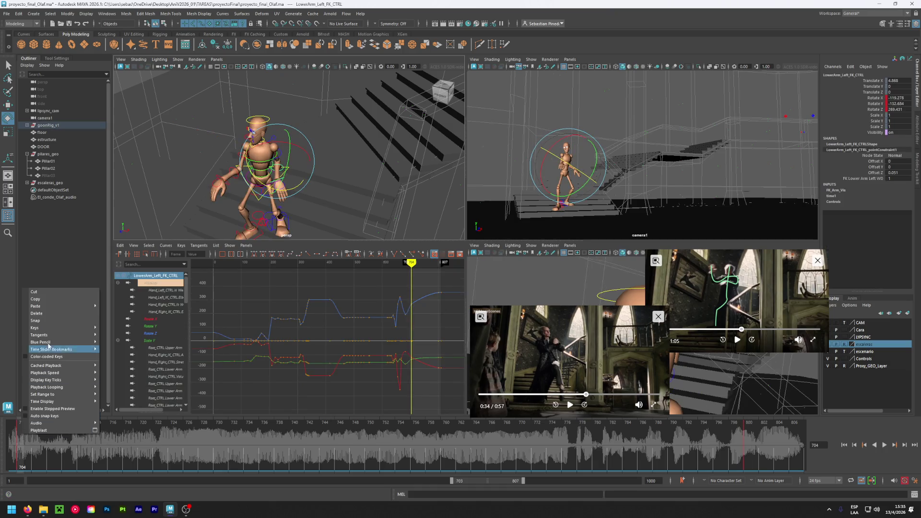
left_click(73, 298)
left_click(742, 437)
right_click(742, 438)
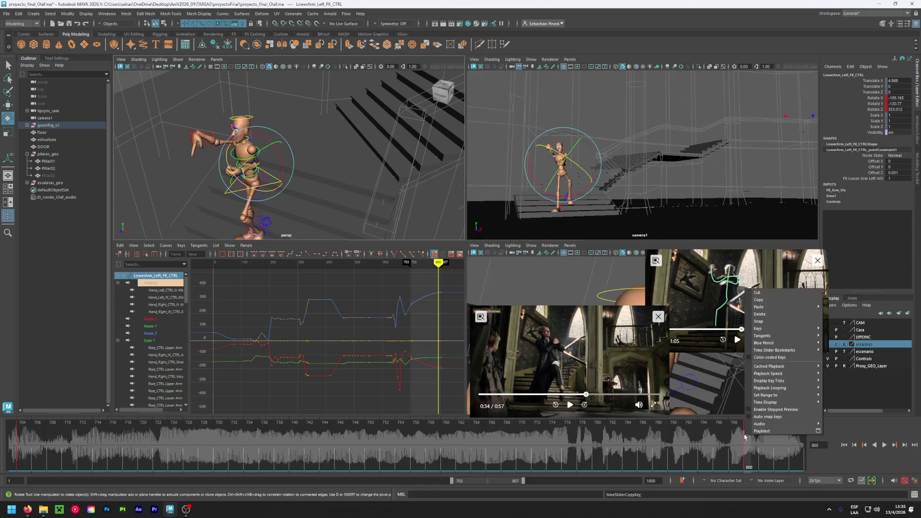
mouse_move(796, 306)
left_click(835, 307)
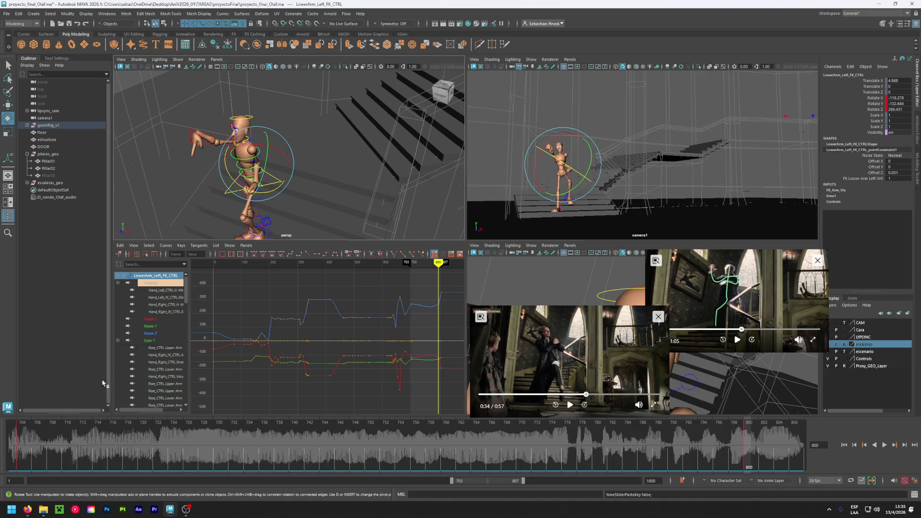
left_click(23, 437)
left_click(286, 181)
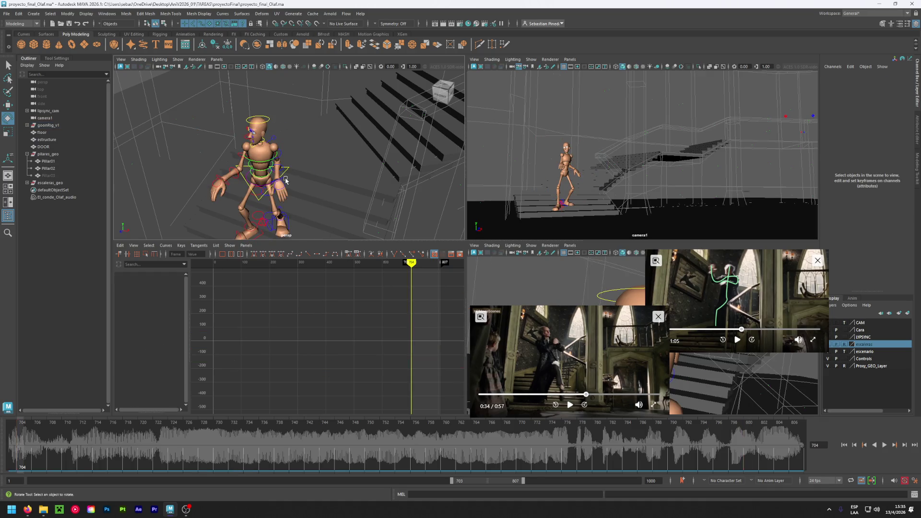
Copy Hand_Left_FK_CTRL's frame-704 key and paste it at frame 800
right_click(40, 428)
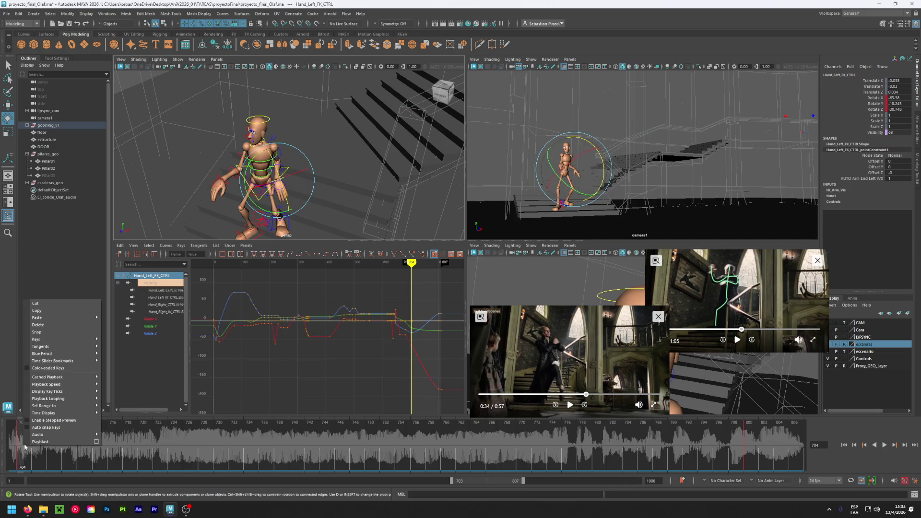
left_click(54, 307)
left_click(748, 455)
right_click(752, 449)
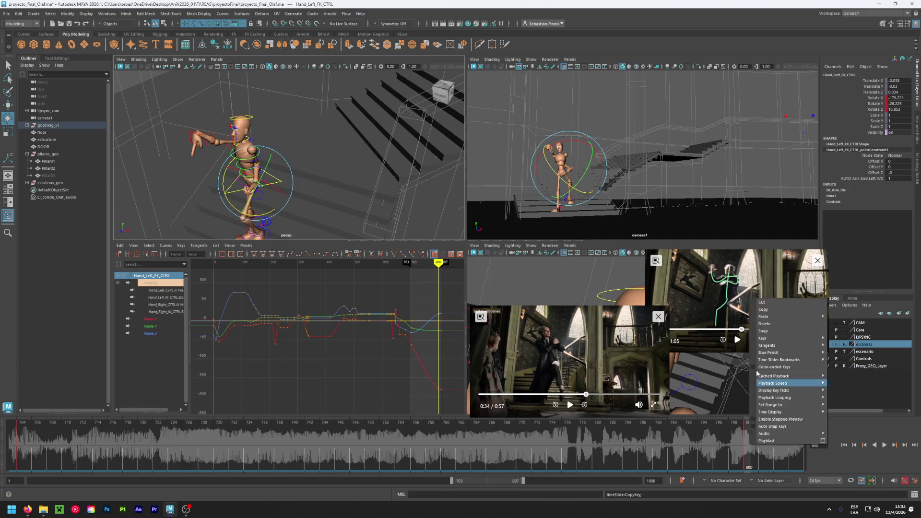
left_click(841, 317)
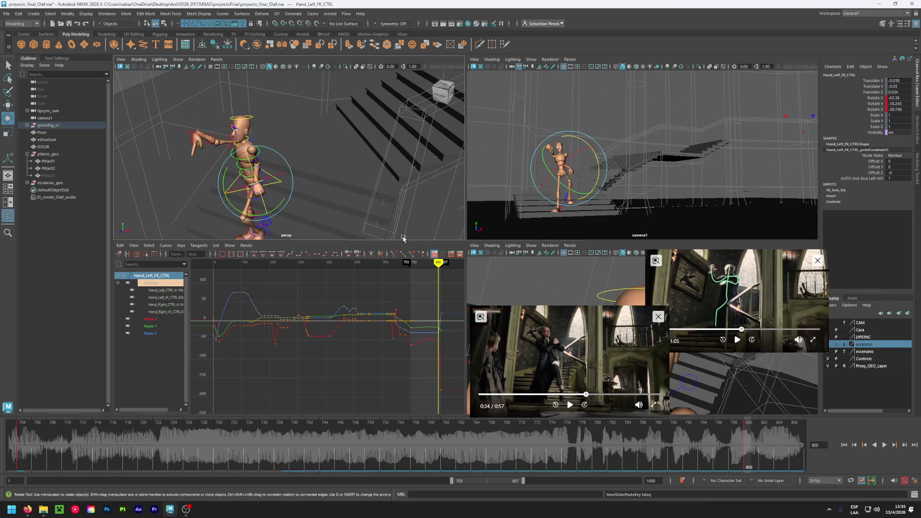
Copy Hand_Left_CTRL's frame-707 key and paste it at frame 800
left_click(250, 218)
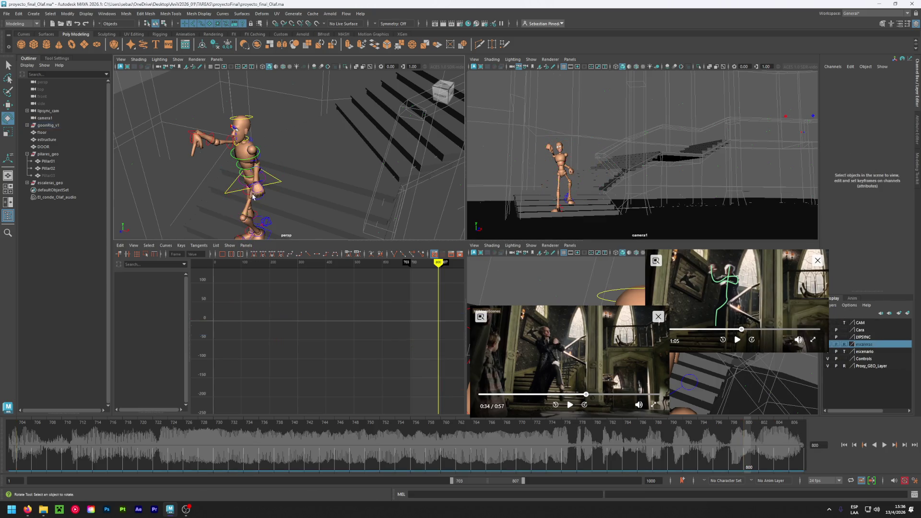
left_click(257, 193)
left_click(42, 417)
right_click(43, 433)
mouse_move(96, 306)
left_click(128, 306)
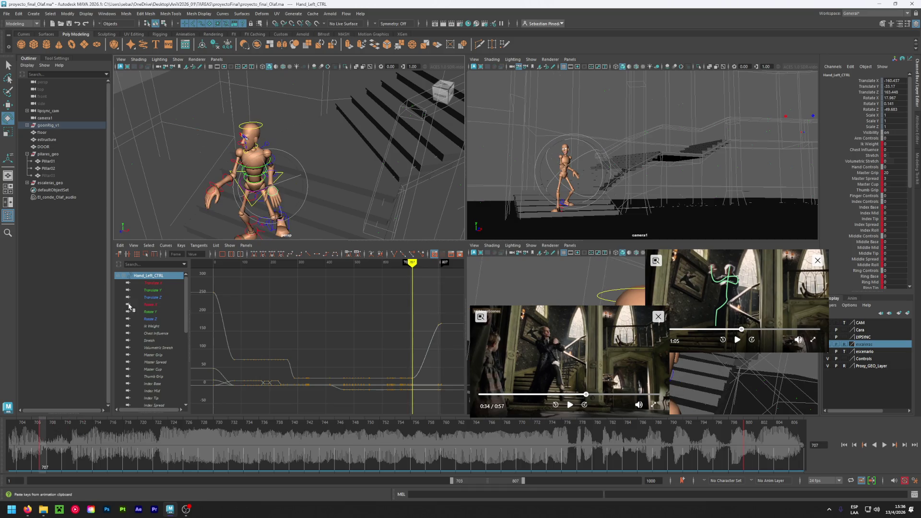
left_click(744, 431)
right_click(745, 431)
mouse_move(775, 306)
left_click(833, 305)
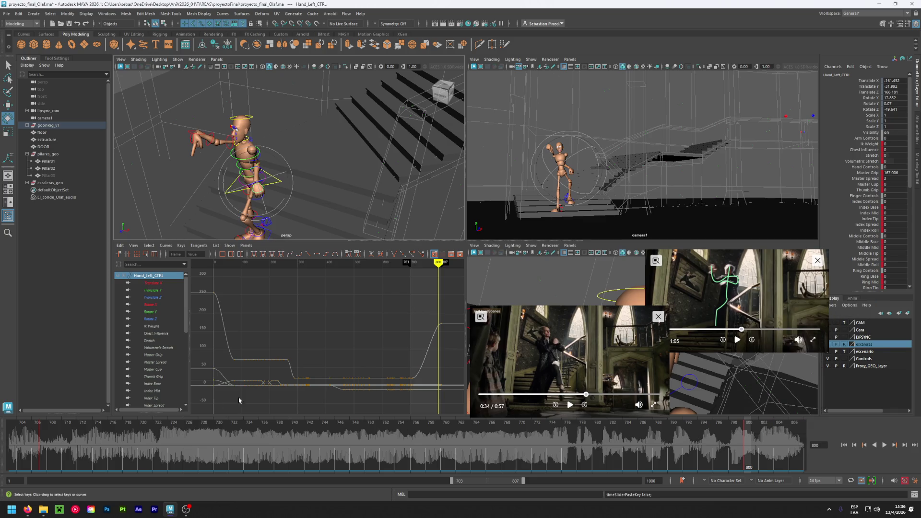
Re-copy the hand's frame-707 key onto frame 800, then play the shot from the start
left_click(42, 438)
right_click(41, 438)
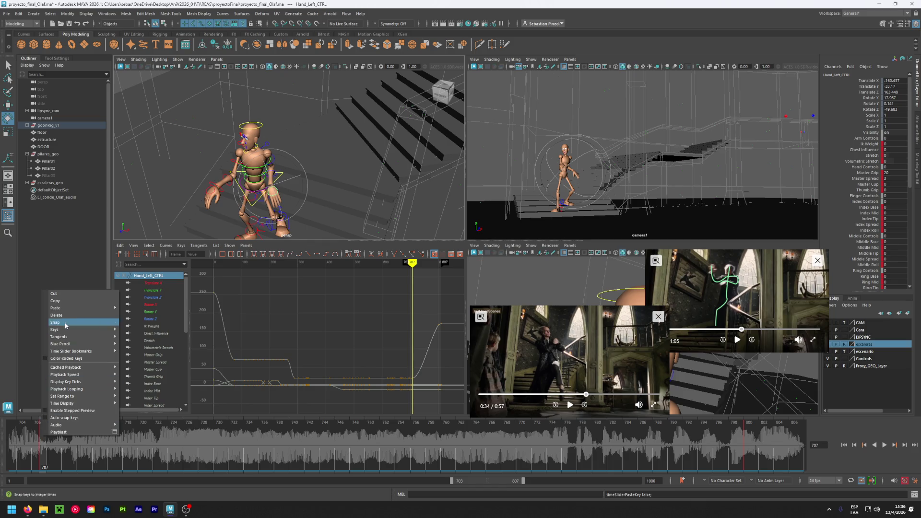
left_click(91, 303)
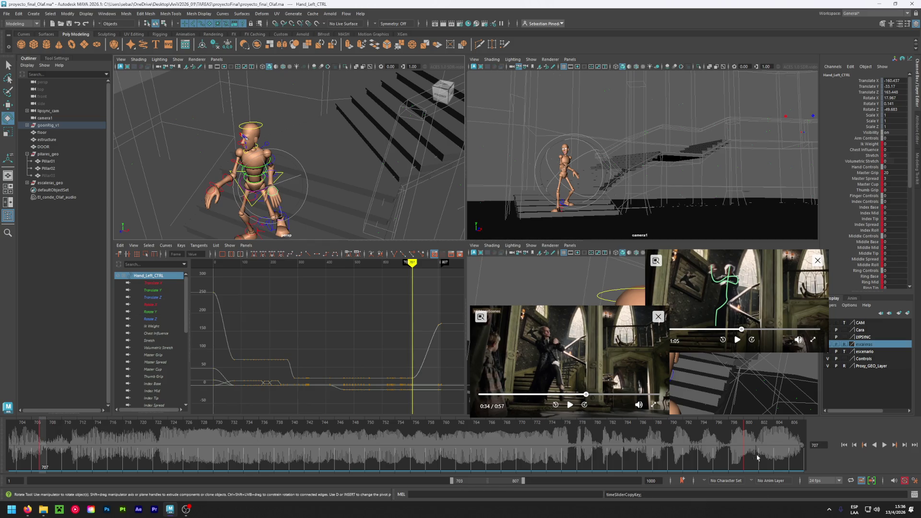
left_click(746, 438)
right_click(746, 438)
mouse_move(791, 310)
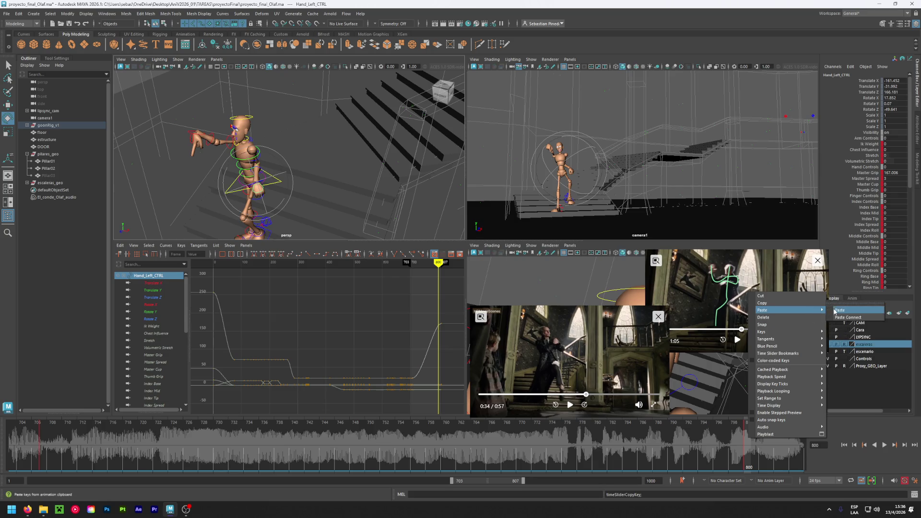
left_click(834, 312)
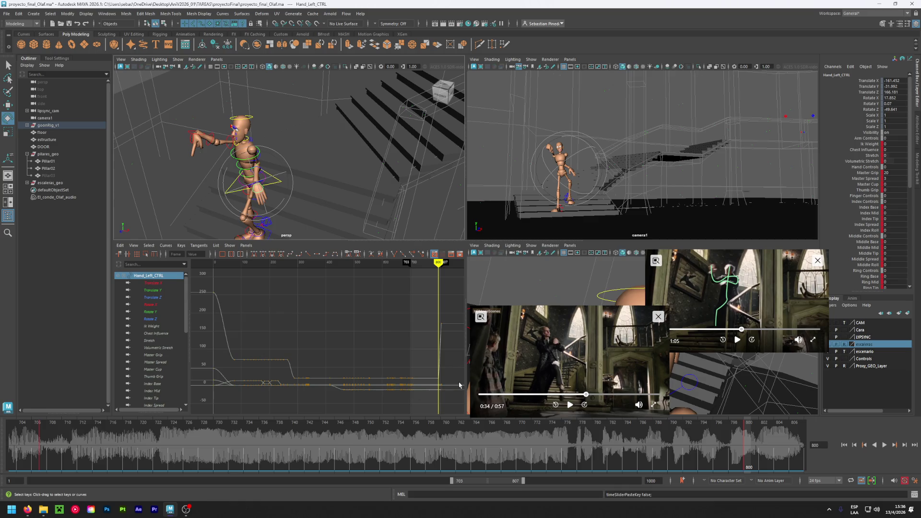
left_click(43, 445)
key("alt+v")
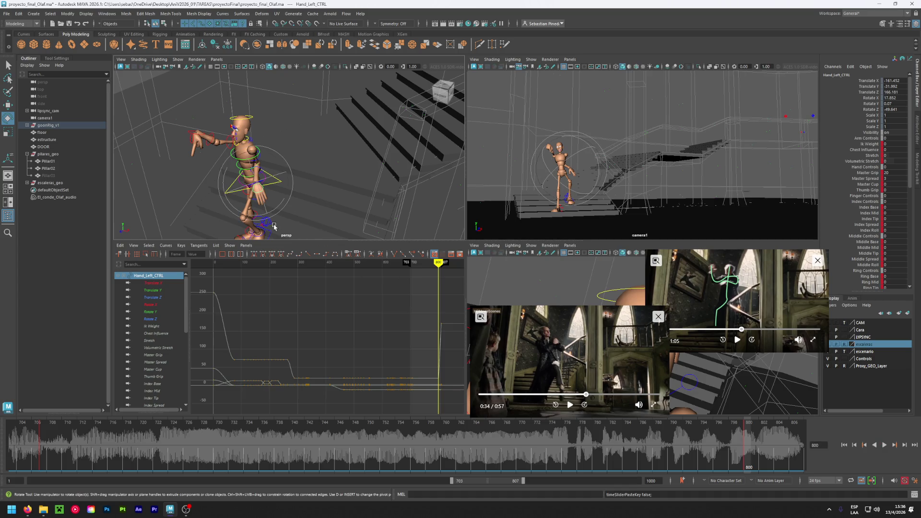
Paste the left foot IK key from frame 724 onto frame 800, then undo it
left_click(274, 226)
left_click(268, 223)
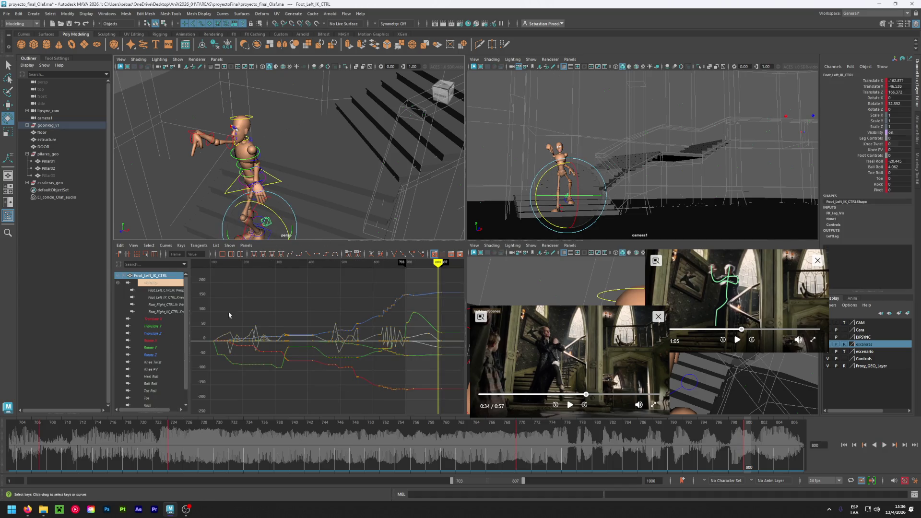
left_click(173, 447)
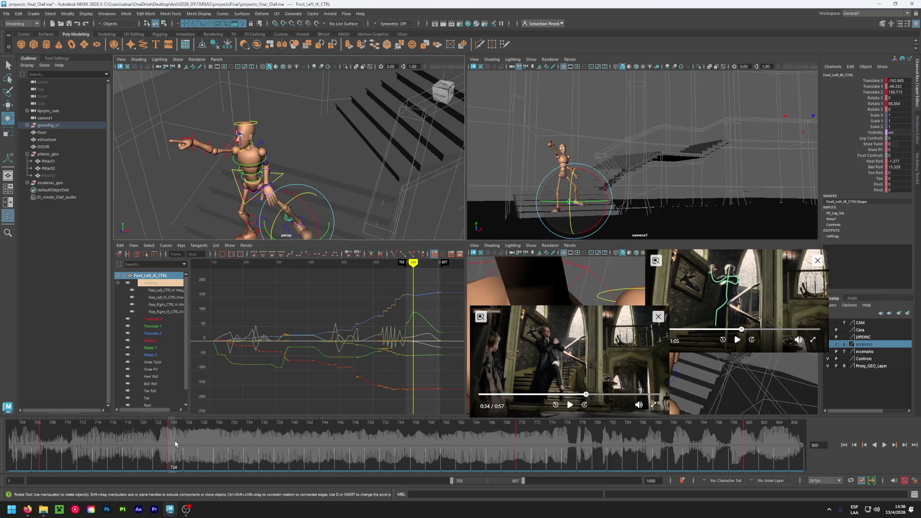
right_click(174, 444)
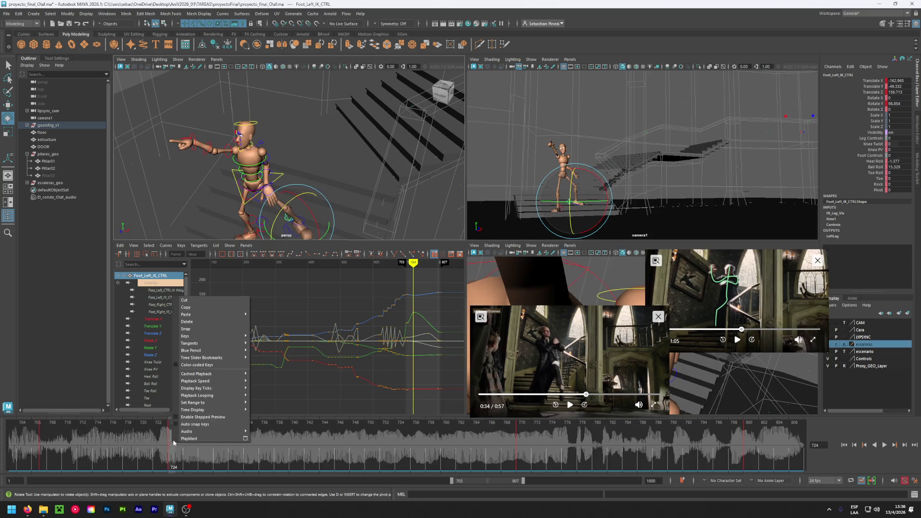
left_click(207, 312)
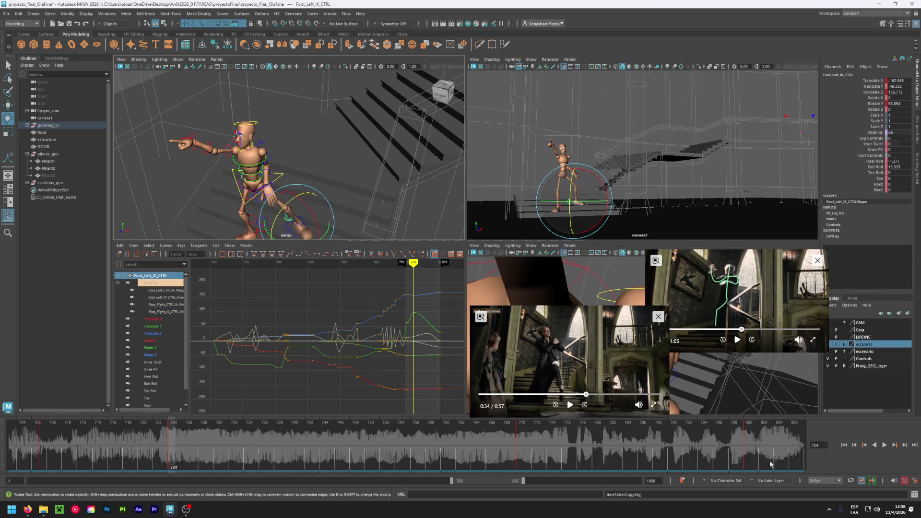
left_click(746, 447)
right_click(747, 446)
mouse_move(767, 318)
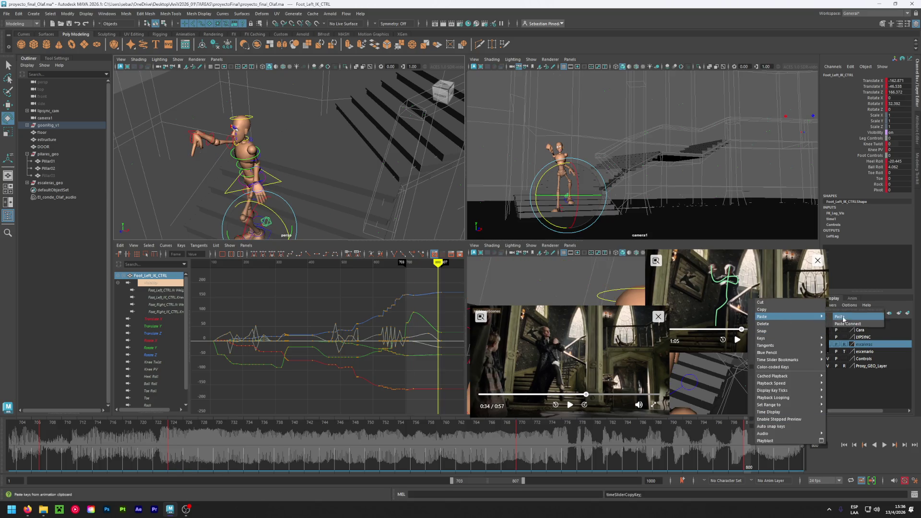
left_click(842, 319)
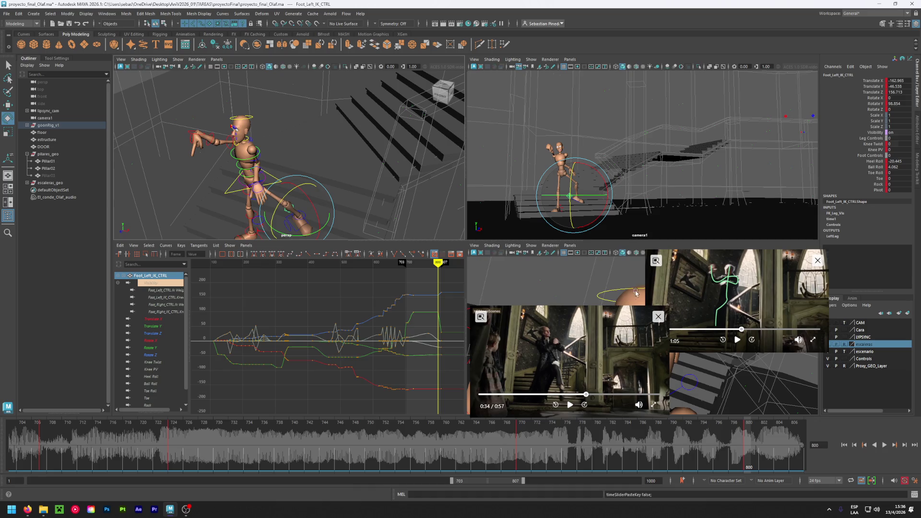
key("ctrl+z")
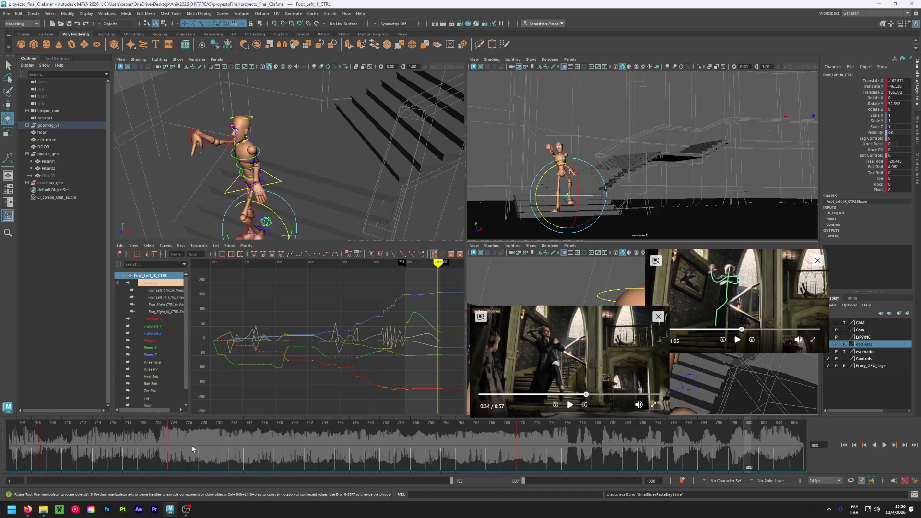
left_click(170, 443)
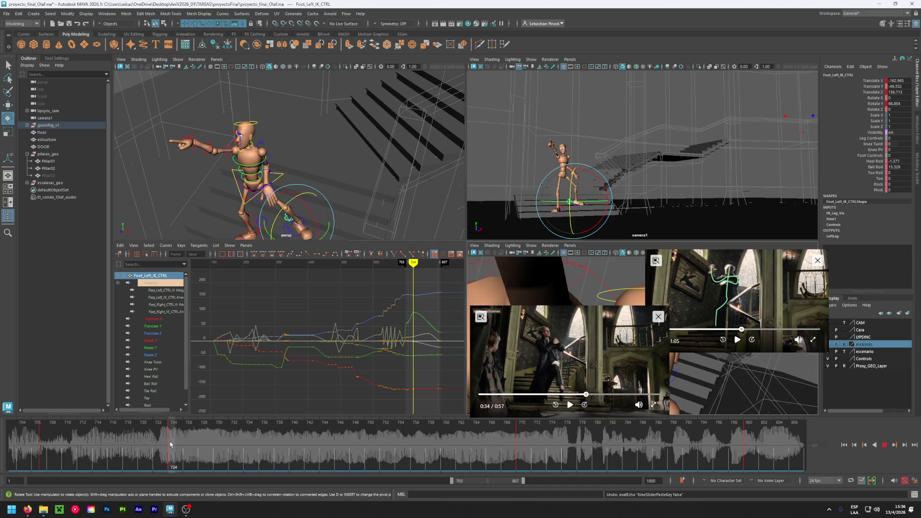
mouse_move(170, 443)
left_mouse_down()
mouse_move(745, 451)
mouse_move(173, 445)
left_mouse_up()
Select the centre root control and scrub to find the frame-770 pointing pose
left_click(244, 207)
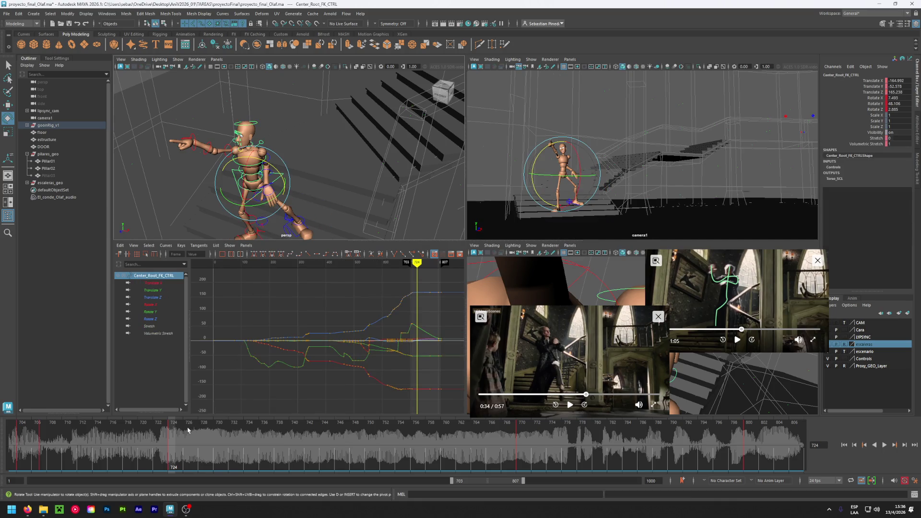
right_click(171, 434)
left_click(193, 303)
left_click(746, 449)
right_click(746, 448)
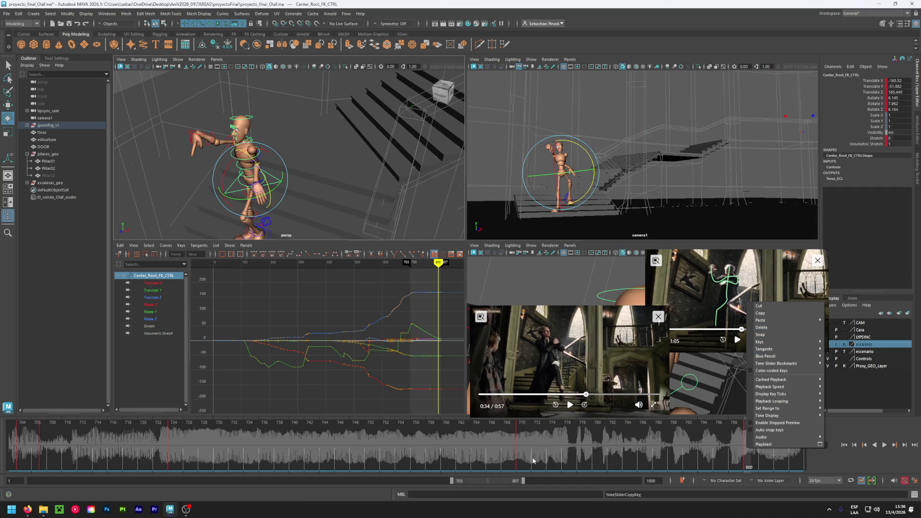
left_click(518, 441)
mouse_move(519, 441)
left_mouse_down()
mouse_move(270, 441)
mouse_move(522, 458)
left_mouse_up()
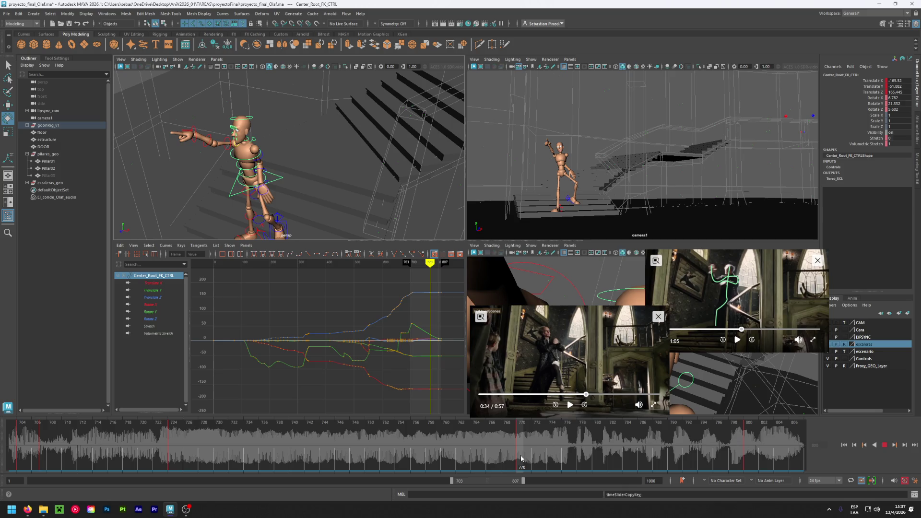
left_click(521, 458)
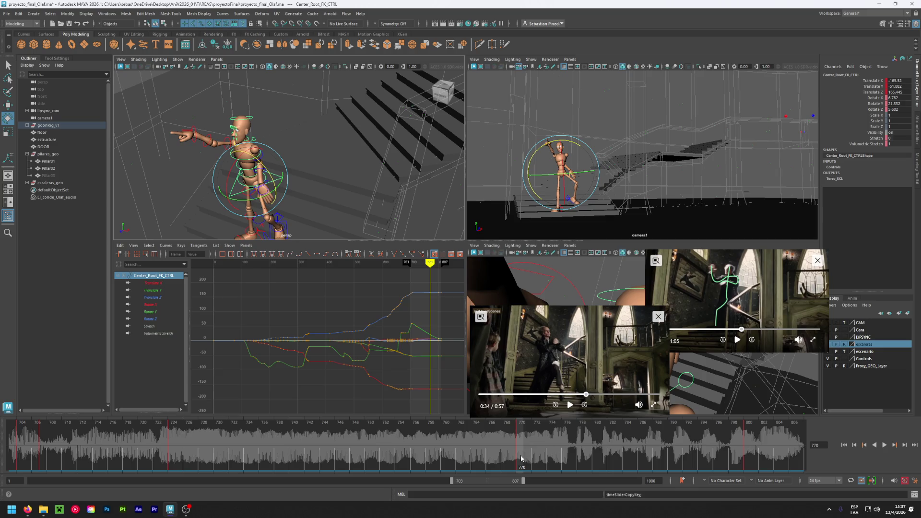
left_click_drag(521, 459, 171, 468)
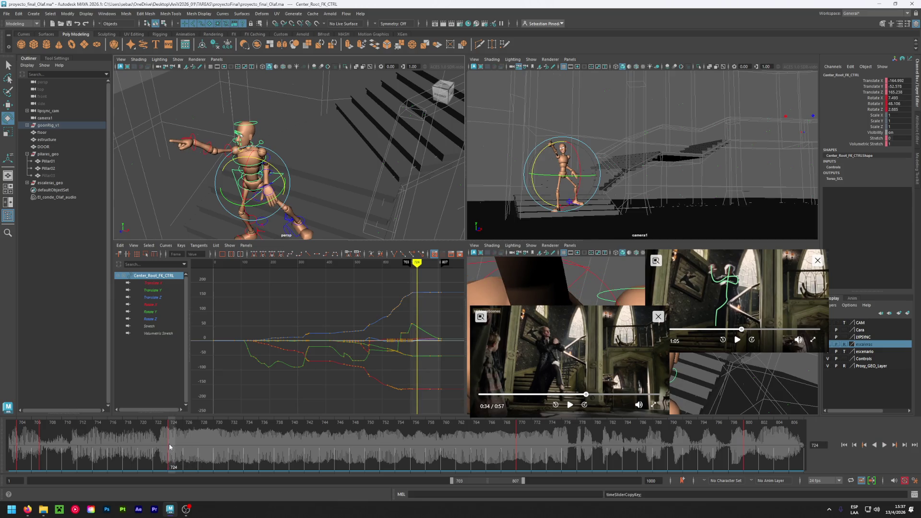
left_click(523, 444)
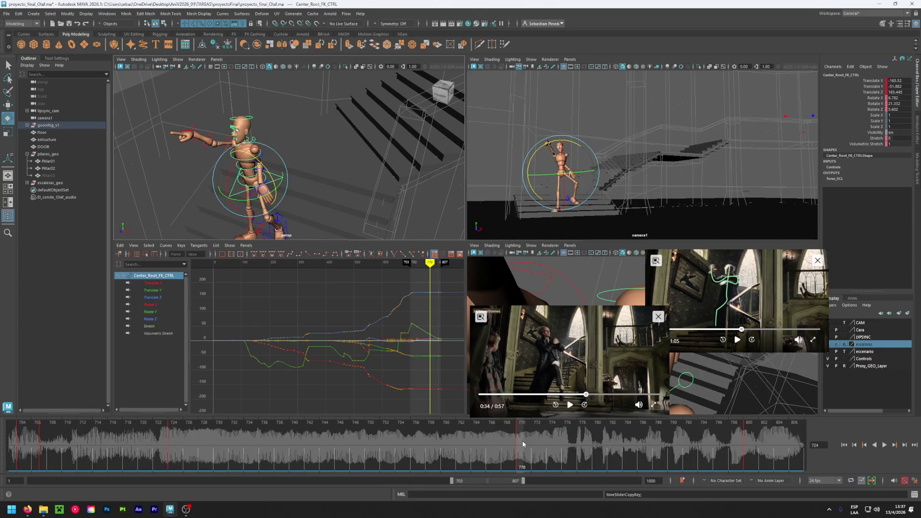
Copy the centre root's frame-770 key onto frame 800
right_click(514, 439)
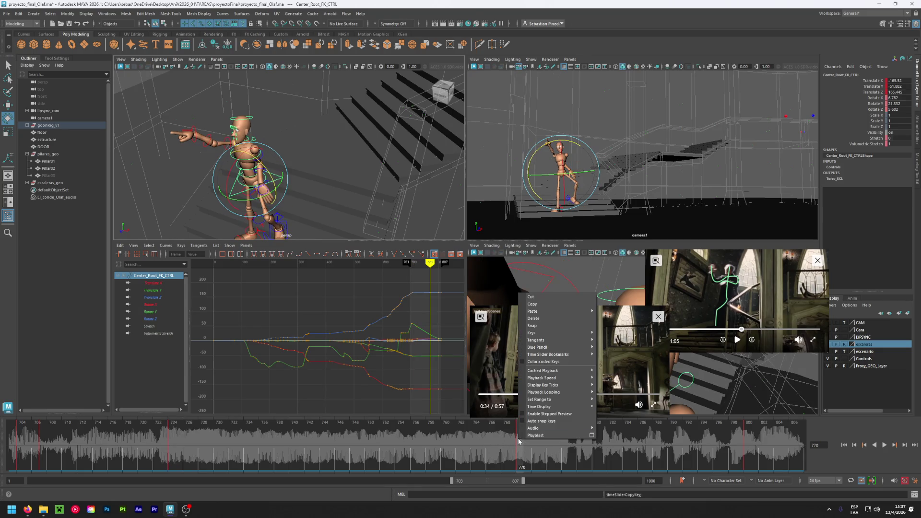
left_click(562, 306)
left_click(746, 449)
right_click(747, 448)
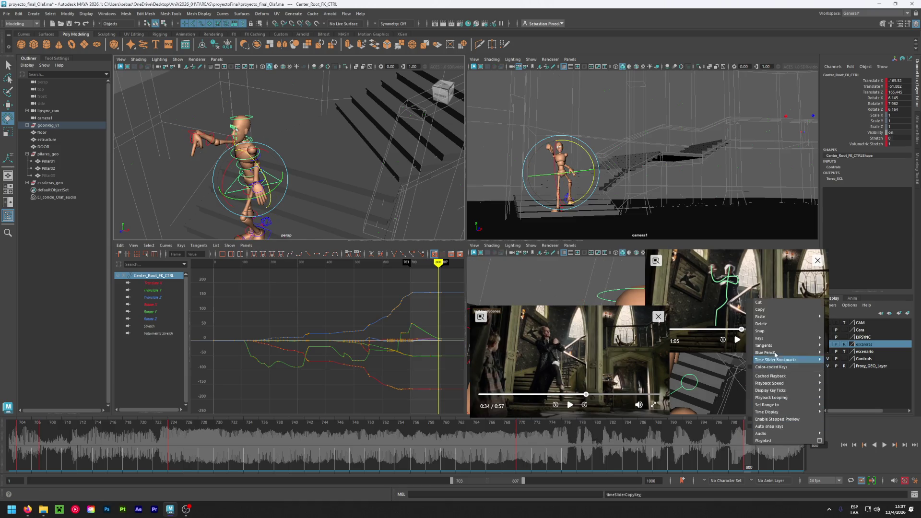
mouse_move(796, 316)
left_click(836, 317)
Paste the root's frame-770 key at frame 800 again and play back to review
mouse_move(766, 449)
left_mouse_down()
mouse_move(491, 451)
mouse_move(523, 453)
left_mouse_up()
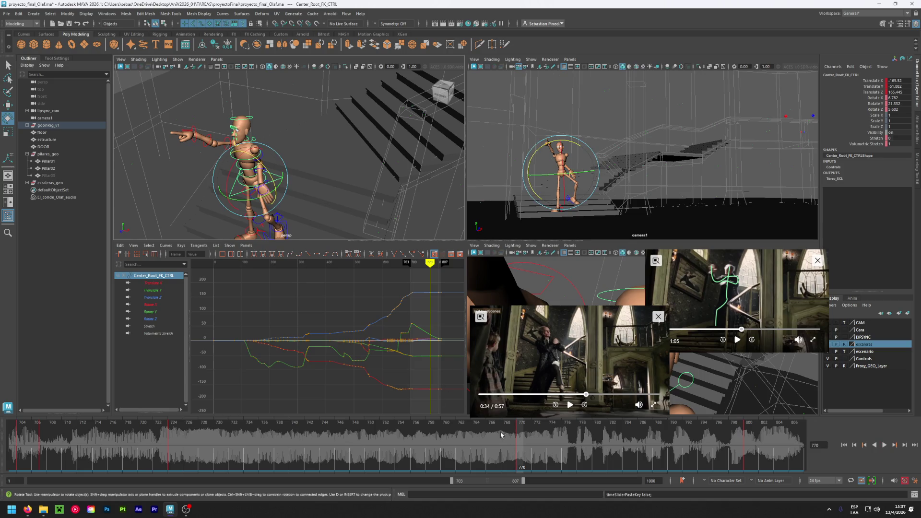
key("ctrl+c")
right_click(527, 453)
left_click(537, 314)
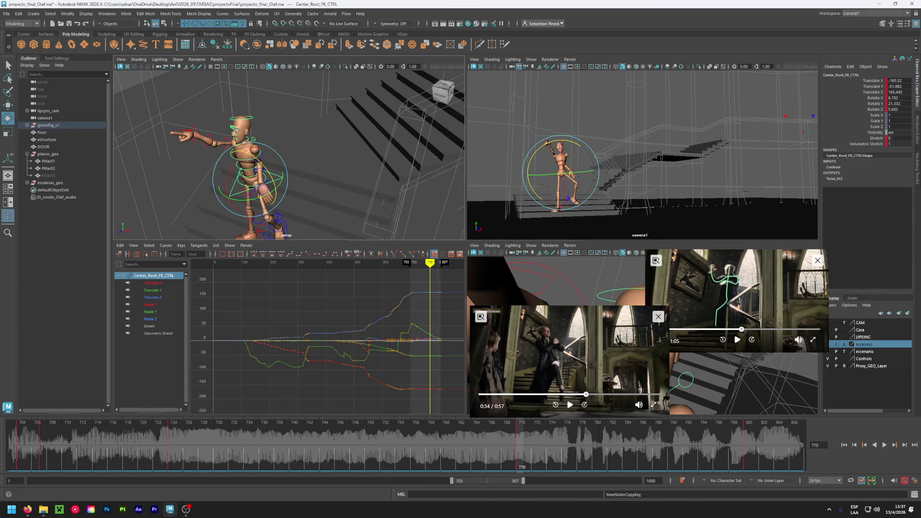
left_click(748, 442)
key("ctrl+v")
right_click(746, 440)
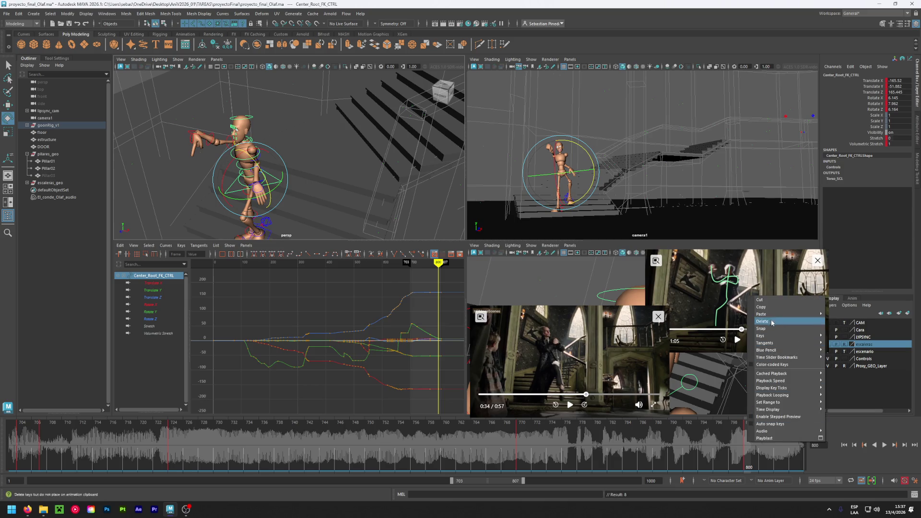
mouse_move(781, 314)
left_click(845, 317)
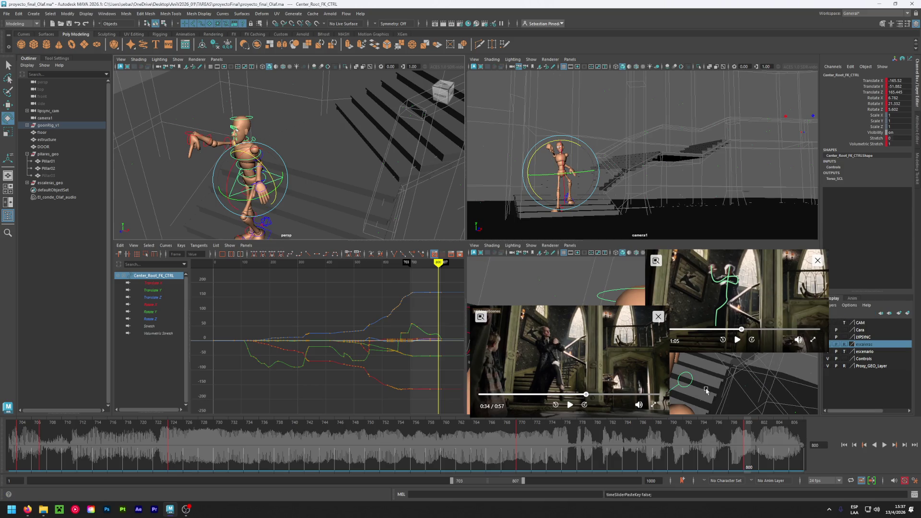
key("alt+v")
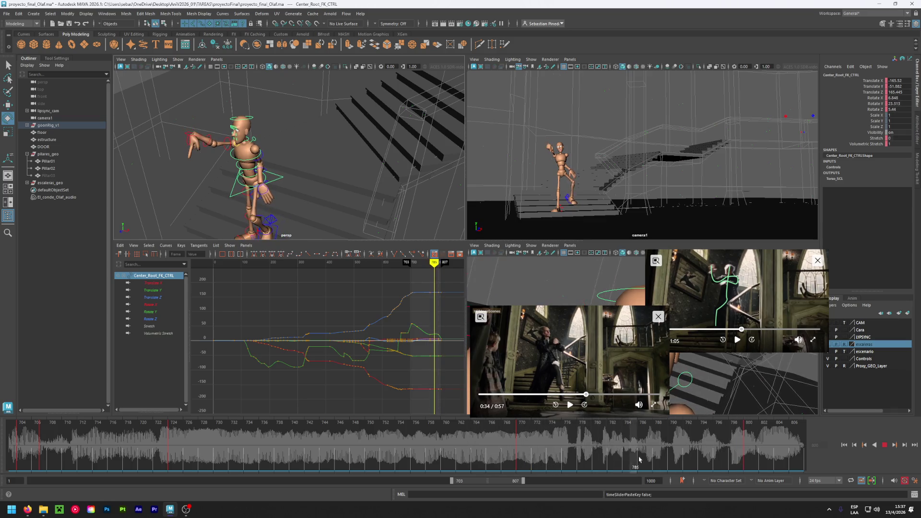
mouse_move(668, 460)
left_mouse_down()
mouse_move(757, 454)
mouse_move(784, 446)
mouse_move(762, 442)
mouse_move(796, 439)
mouse_move(521, 440)
left_mouse_up()
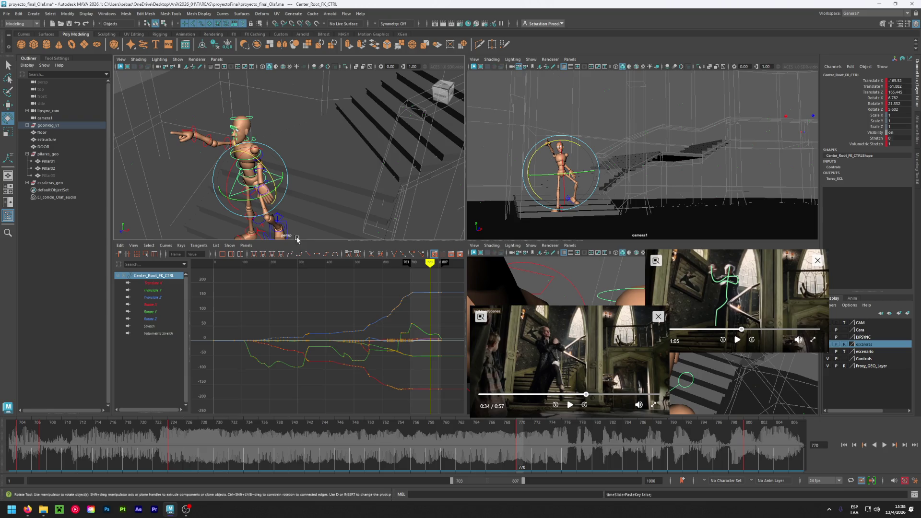
left_click(280, 220)
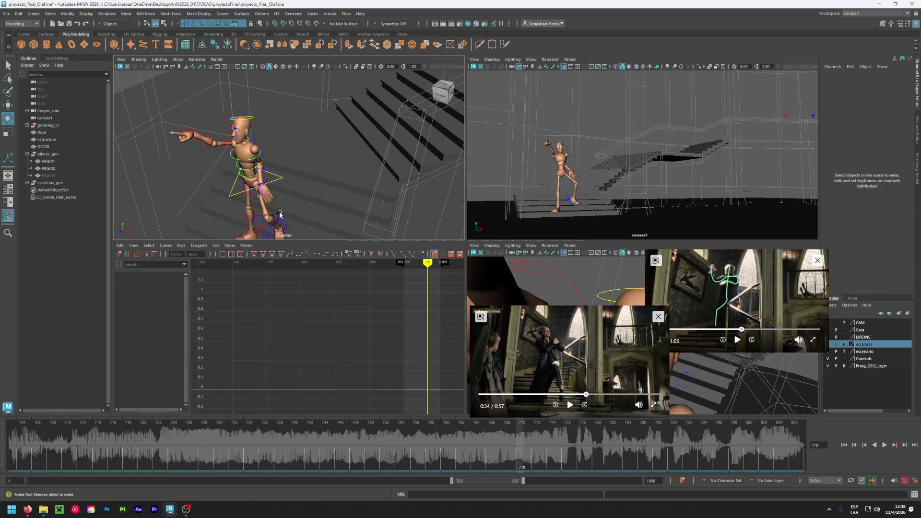
Copy the left foot IK control's frame-724 keys onto frame 770
left_click(277, 218)
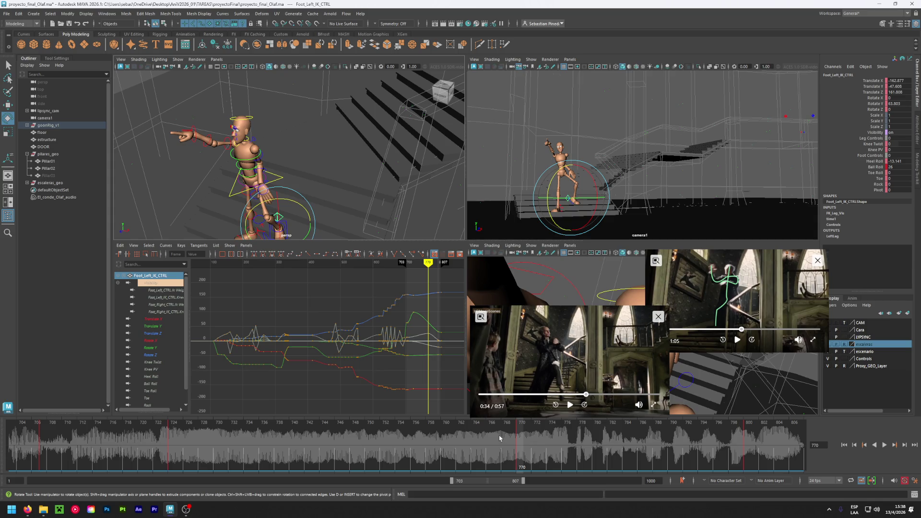
double_click(170, 440)
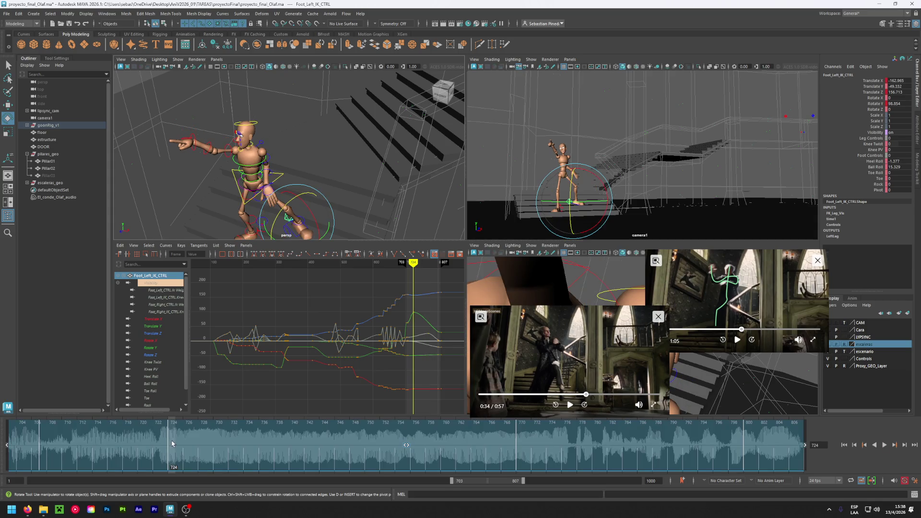
left_click(234, 451)
left_click(172, 446)
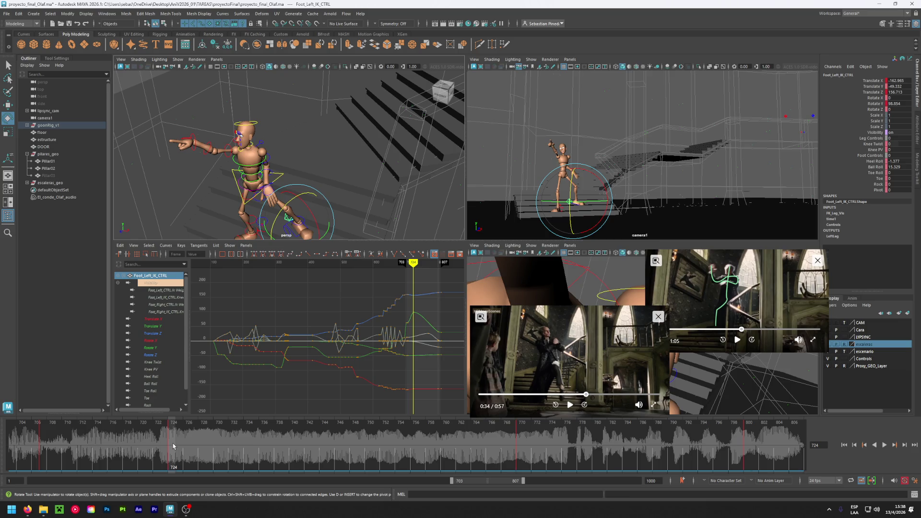
right_click(173, 446)
left_click(203, 310)
left_click(519, 453)
right_click(519, 453)
mouse_move(575, 321)
left_click(618, 321)
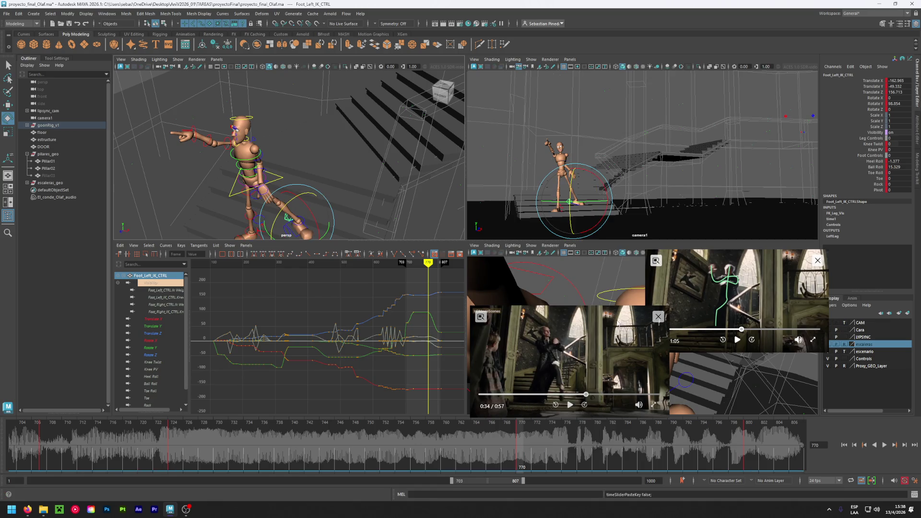
mouse_move(521, 447)
left_mouse_down()
mouse_move(163, 447)
mouse_move(398, 446)
mouse_move(355, 446)
left_mouse_up()
Copy the foot's frame-770 keys onto frame 800
mouse_move(413, 398)
left_mouse_down()
mouse_move(430, 285)
mouse_move(405, 264)
mouse_move(424, 271)
left_mouse_up()
left_click(516, 434)
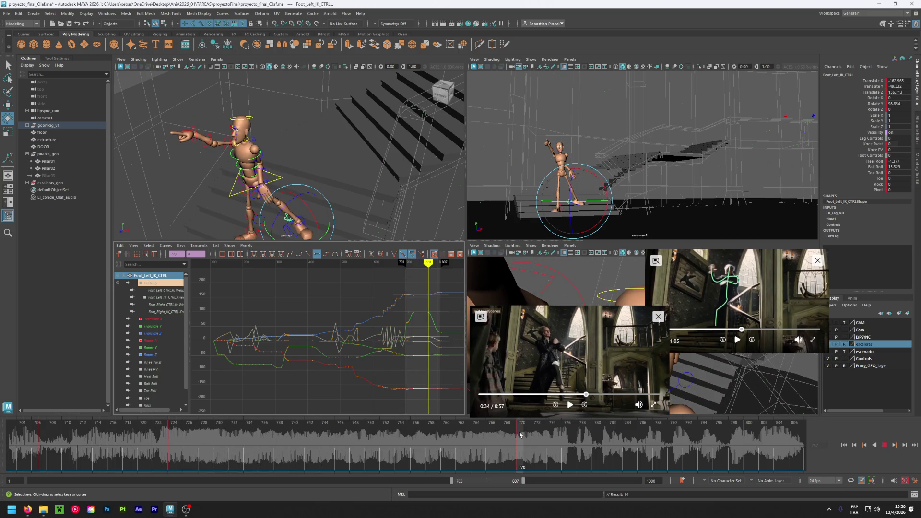
left_click_drag(520, 434, 742, 450)
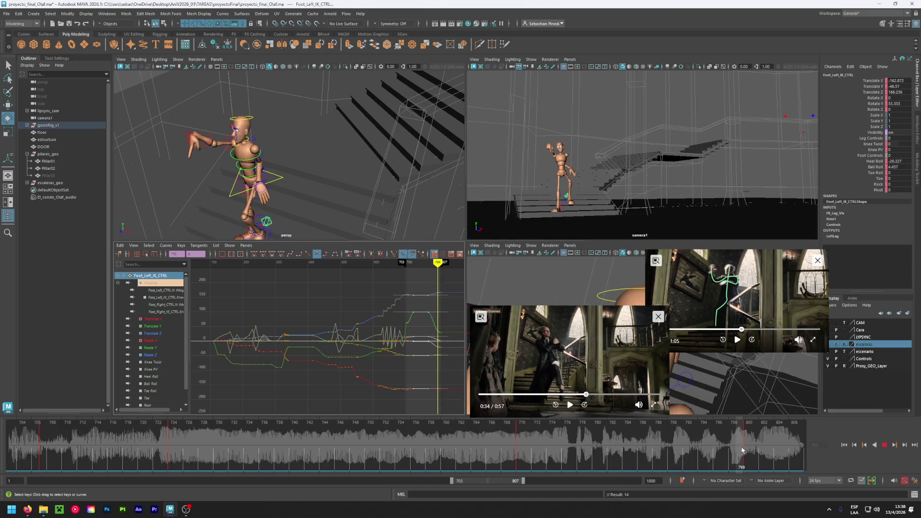
left_click(521, 434)
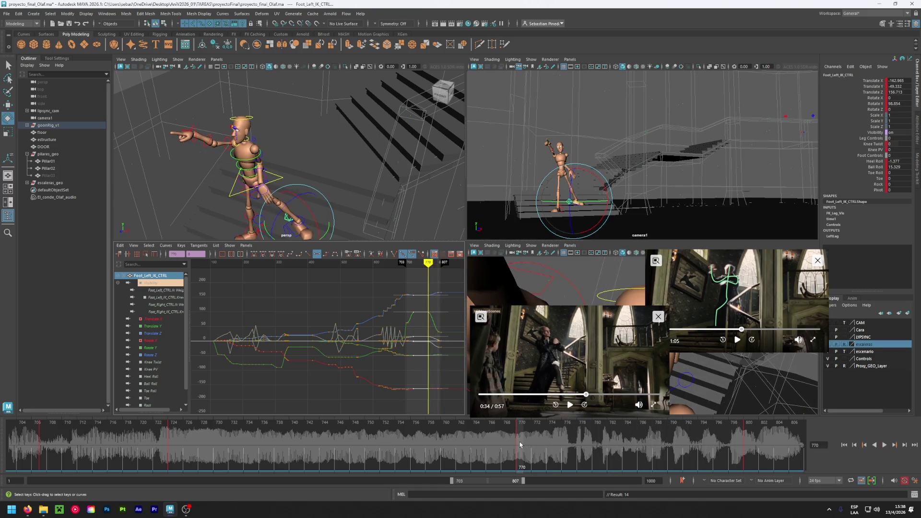
right_click(522, 442)
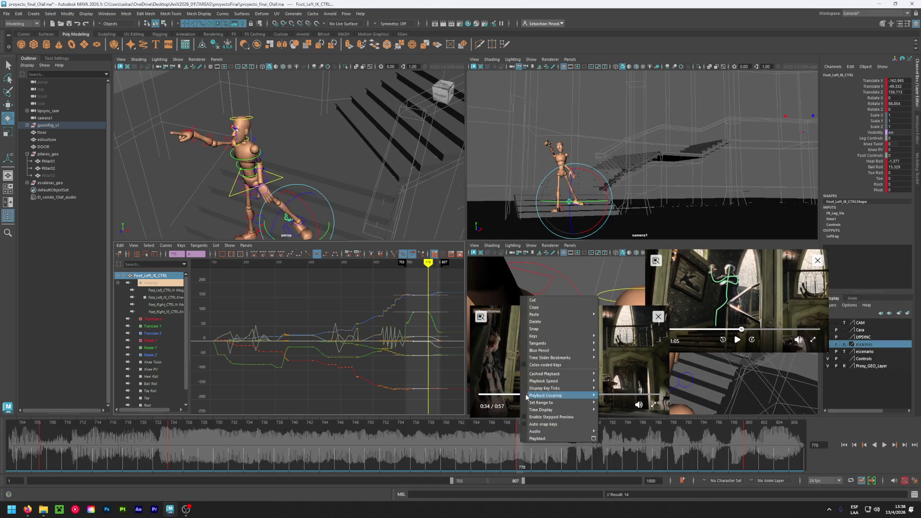
left_click(533, 307)
left_click(747, 441)
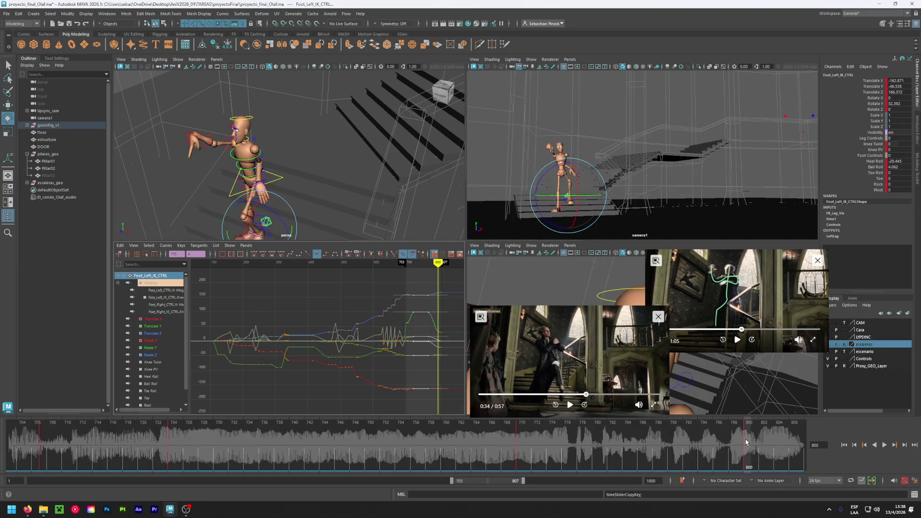
right_click(747, 441)
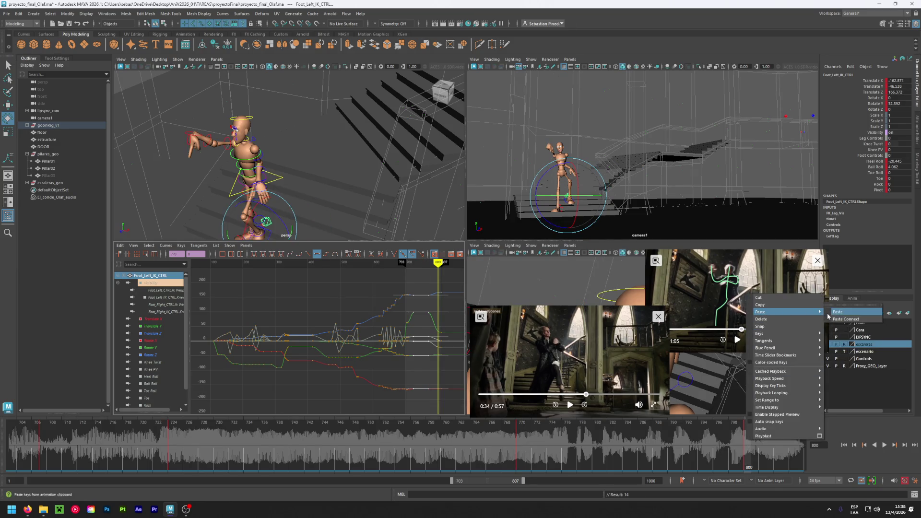
left_click(827, 314)
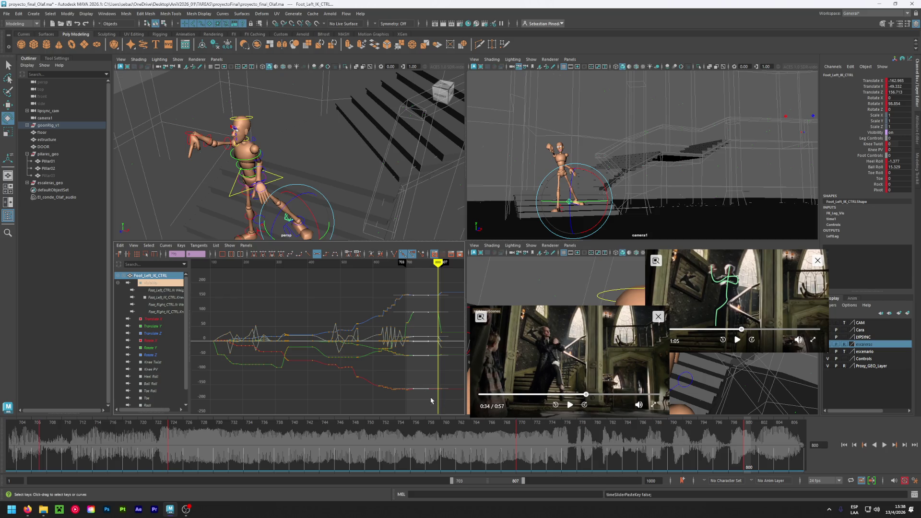
Select the foot's curve keys and play back the animation
mouse_move(427, 395)
left_mouse_down()
mouse_move(439, 287)
mouse_move(433, 268)
mouse_move(397, 278)
mouse_move(442, 284)
left_mouse_up()
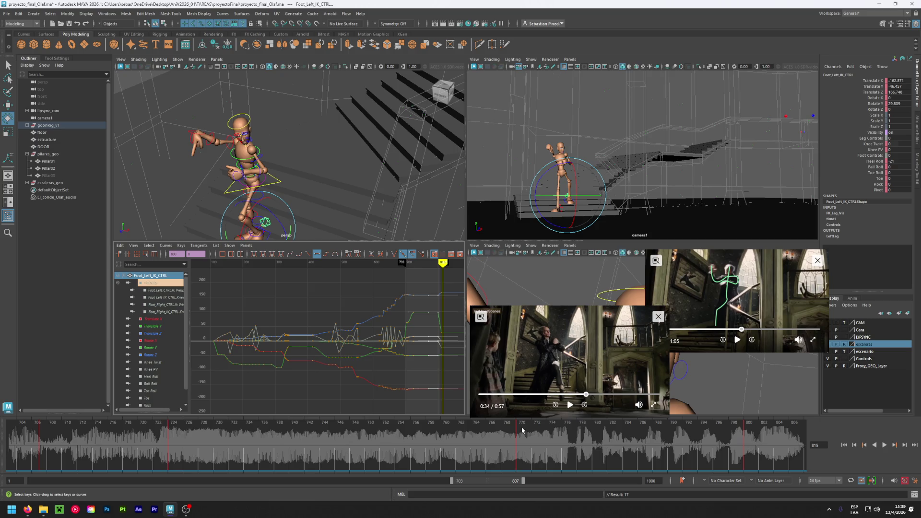
key("alt+v")
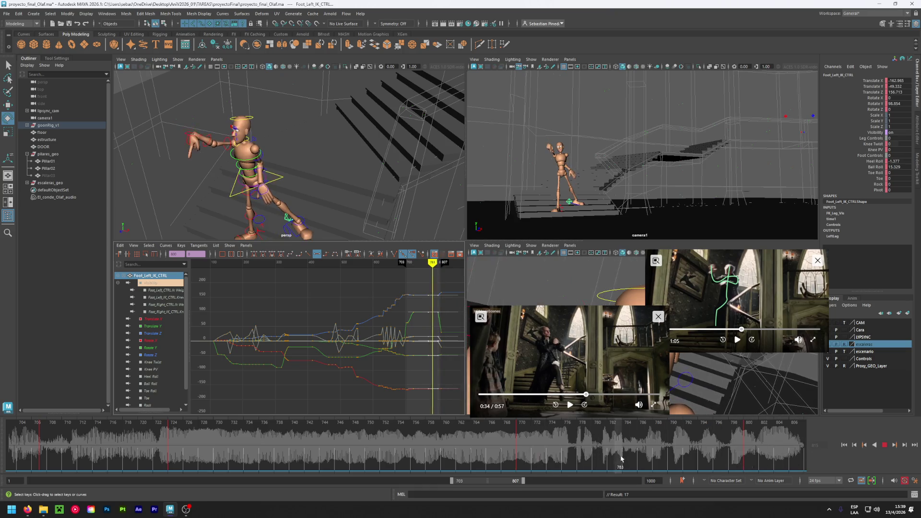
key("alt+v")
Copy the left lower-arm control's frame-704 keys onto frame 800
left_click(291, 153)
left_click(265, 168)
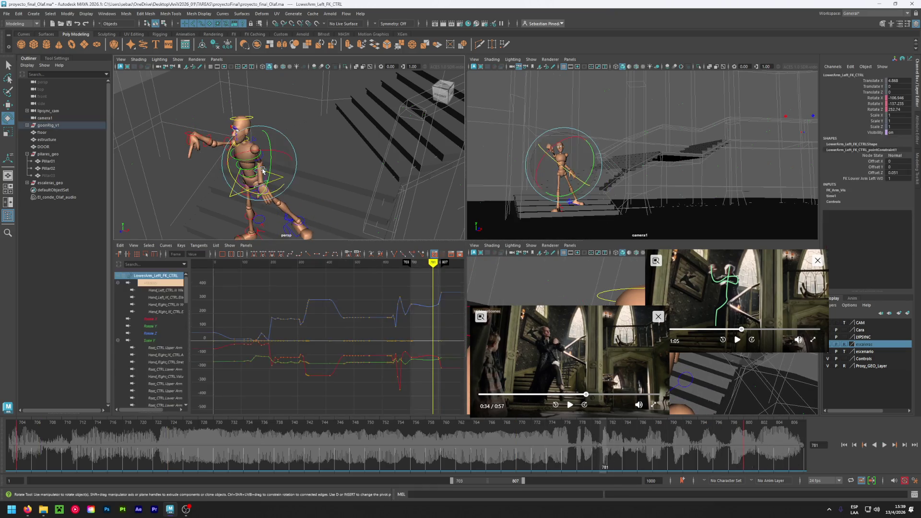
left_click(25, 453)
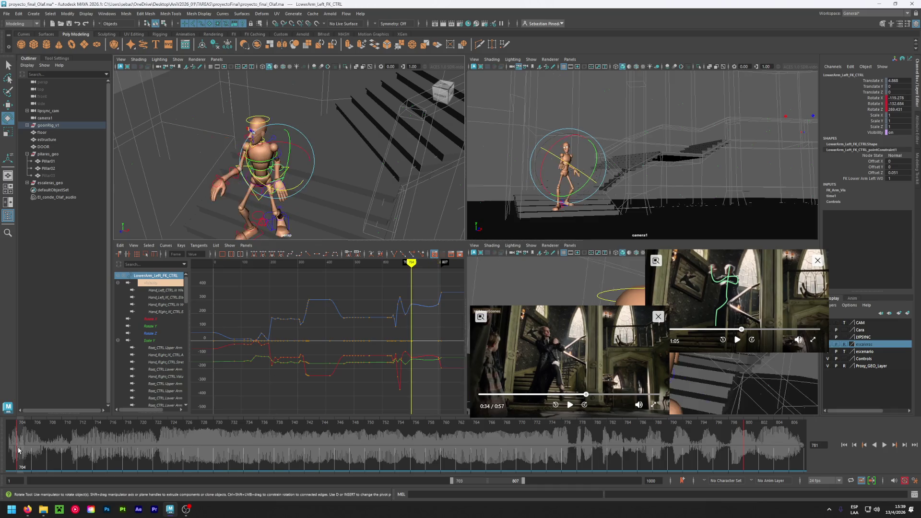
right_click(25, 453)
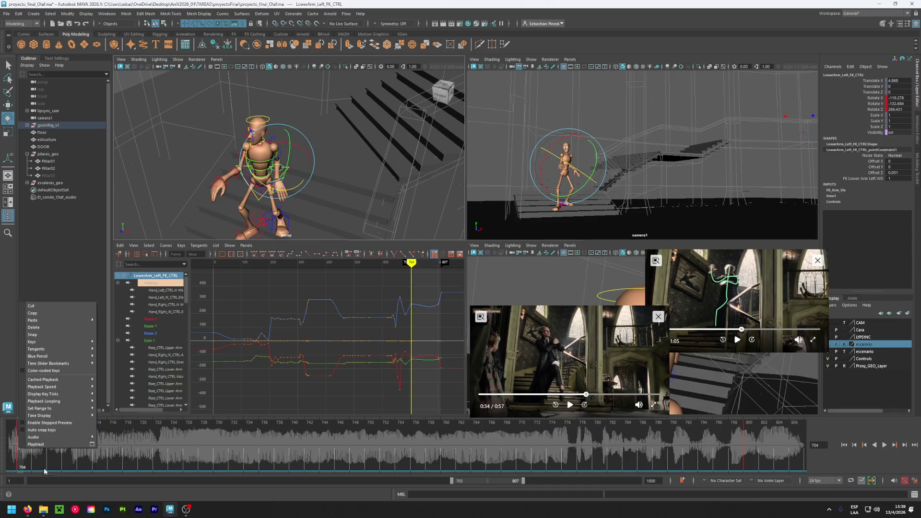
left_click(22, 463)
right_click(23, 458)
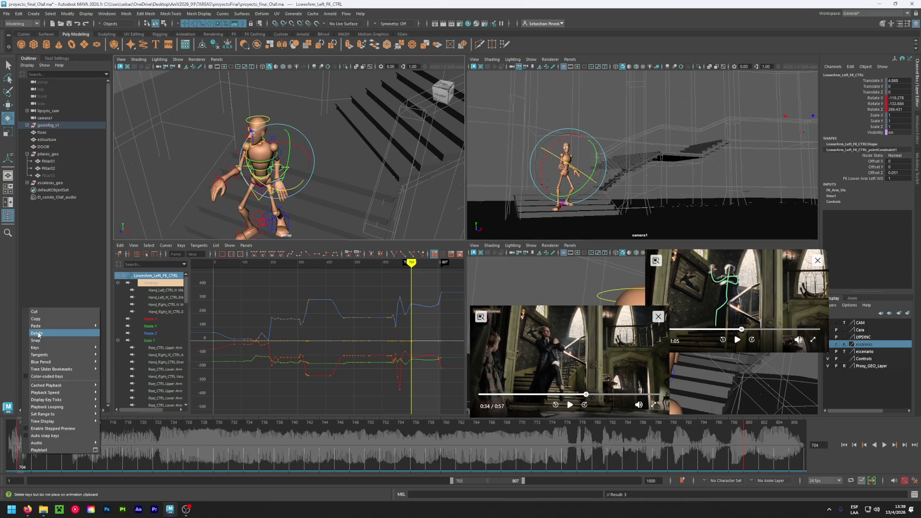
left_click(43, 322)
left_click(744, 453)
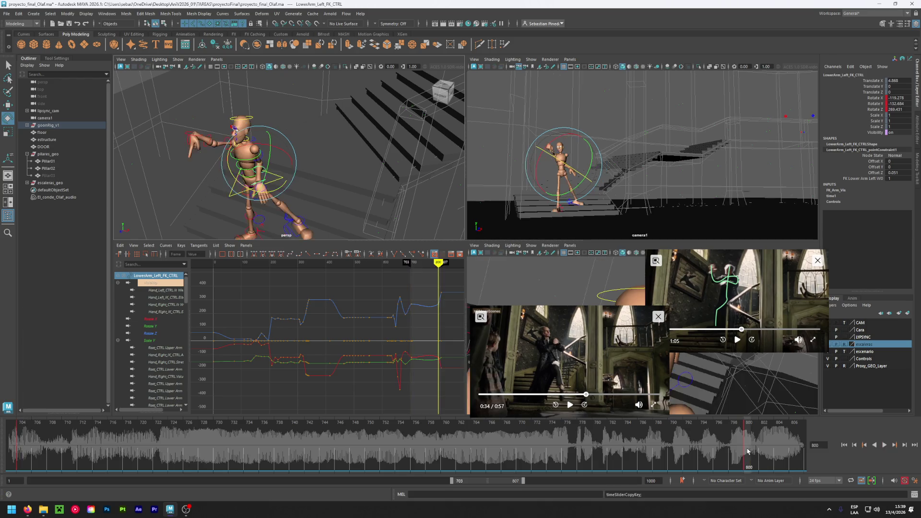
right_click(748, 451)
left_click(846, 320)
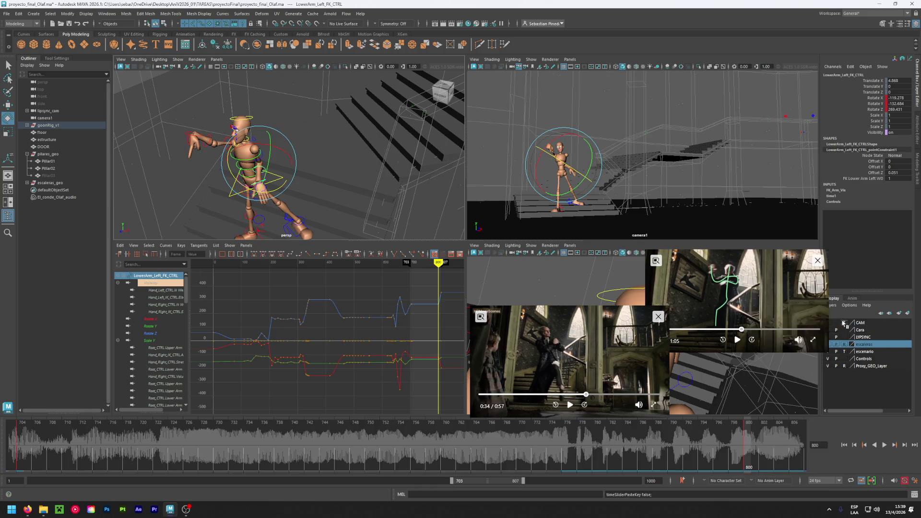
Change the tangents of the forearm's recent keys and show frames 734–838 in the timeline
mouse_move(746, 444)
left_mouse_down()
mouse_move(242, 458)
mouse_move(544, 464)
left_mouse_up()
left_click_drag(411, 368, 439, 291)
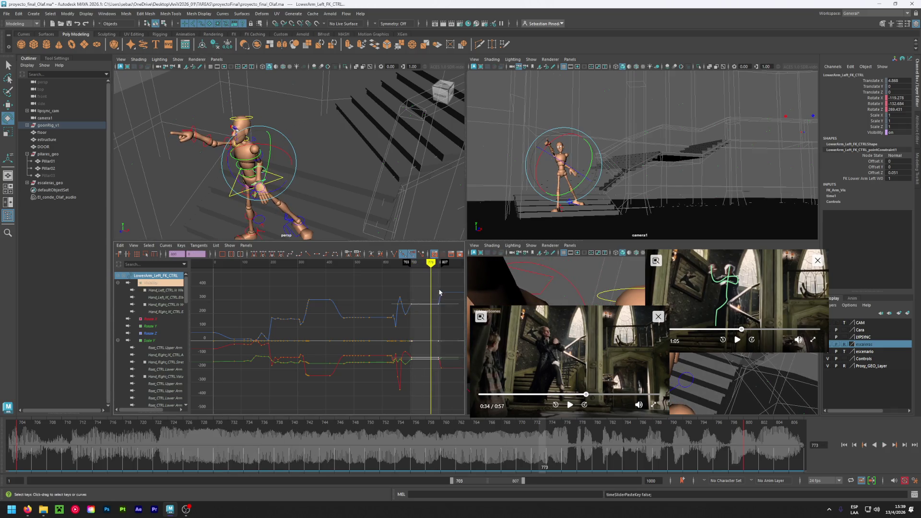
left_click(316, 254)
mouse_move(22, 431)
left_mouse_down()
mouse_move(120, 456)
mouse_move(650, 467)
mouse_move(820, 490)
left_mouse_up()
mouse_move(504, 482)
left_mouse_down()
mouse_move(527, 479)
mouse_move(516, 456)
mouse_move(659, 451)
mouse_move(589, 452)
left_mouse_up()
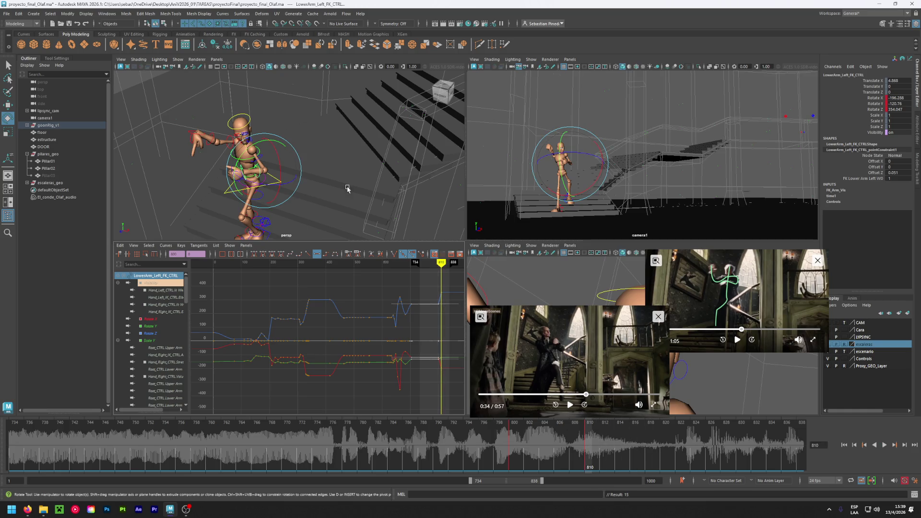
scroll(355, 191, "down", 5)
left_click_drag(288, 173, 318, 105)
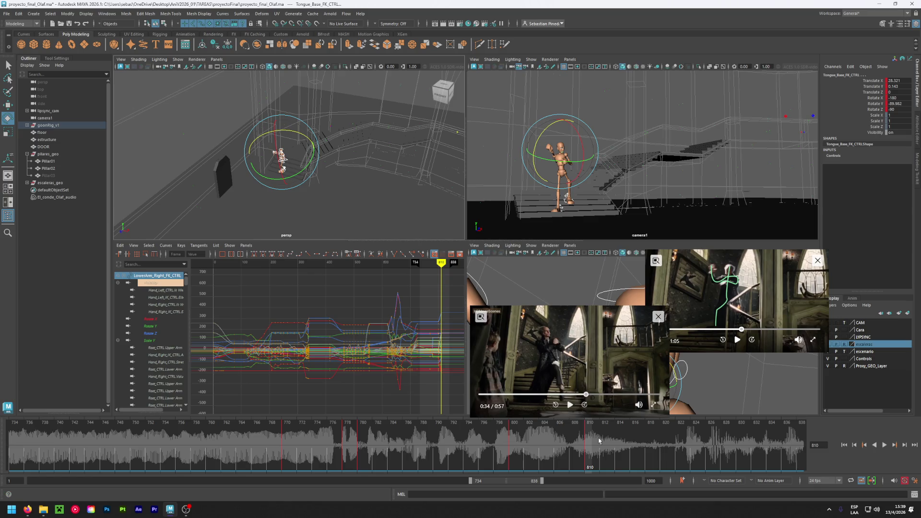
mouse_move(580, 444)
left_mouse_down("shift")
mouse_move(603, 448)
mouse_move(518, 447)
mouse_move(629, 447)
left_mouse_up("shift")
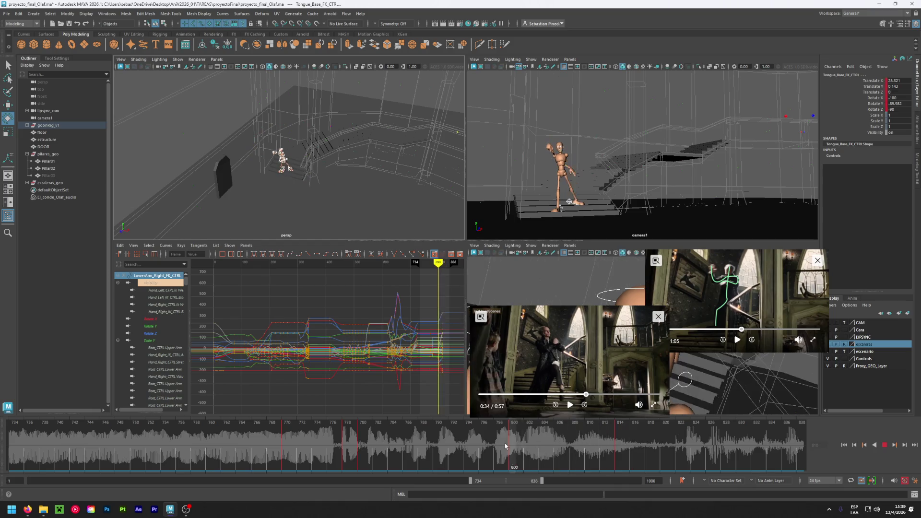
mouse_move(629, 448)
left_mouse_down()
mouse_move(755, 449)
mouse_move(610, 452)
mouse_move(619, 452)
left_mouse_up()
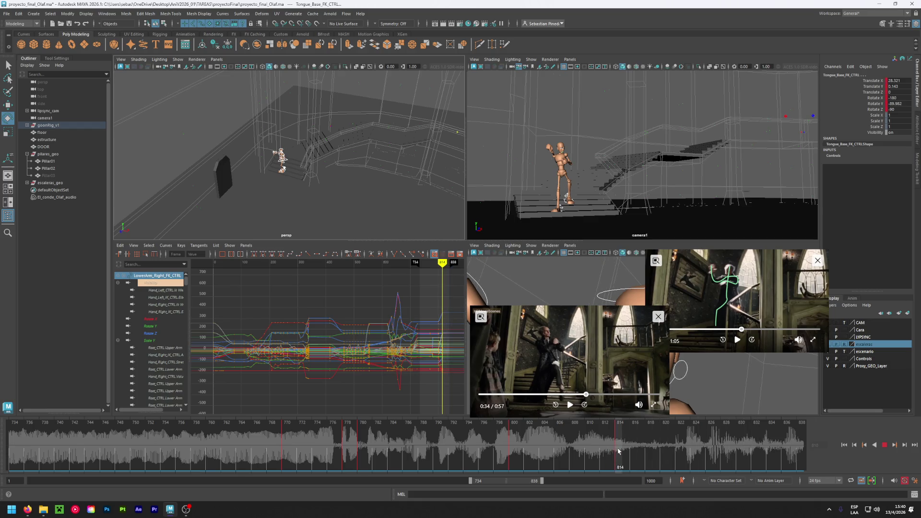
key("ctrl+s")
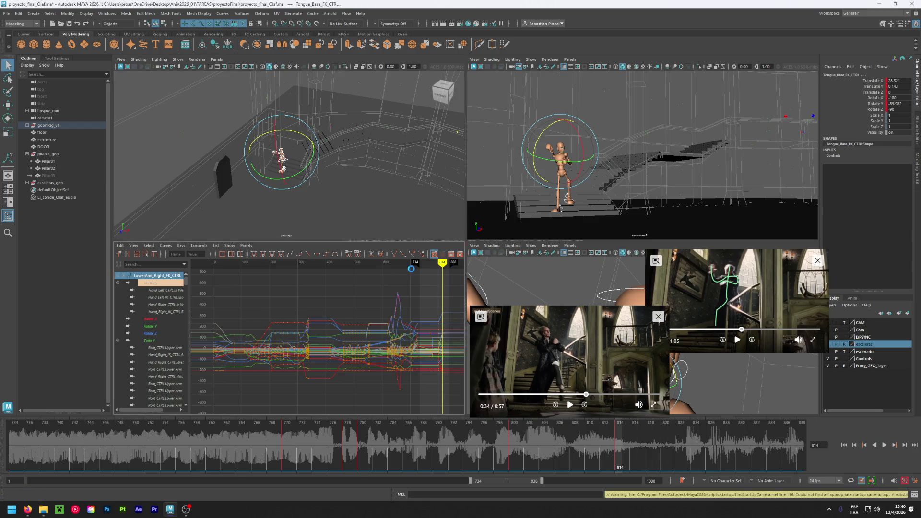
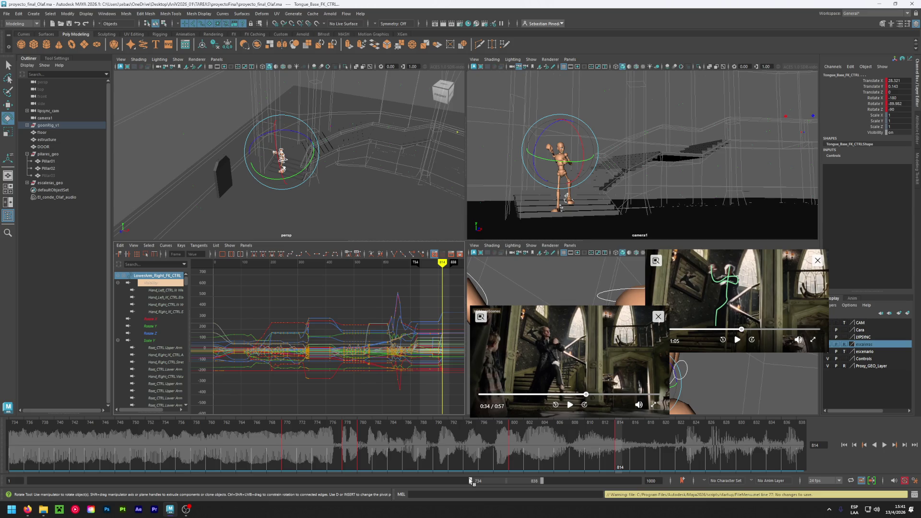
Move the playback range start back to frame 517 and deselect the current control
left_click_drag(469, 482, 339, 489)
mouse_move(225, 445)
left_mouse_down()
mouse_move(763, 454)
mouse_move(225, 434)
mouse_move(467, 431)
mouse_move(758, 447)
mouse_move(145, 438)
mouse_move(85, 422)
mouse_move(108, 437)
mouse_move(553, 448)
mouse_move(259, 431)
left_mouse_up()
scroll(350, 206, "up", 3)
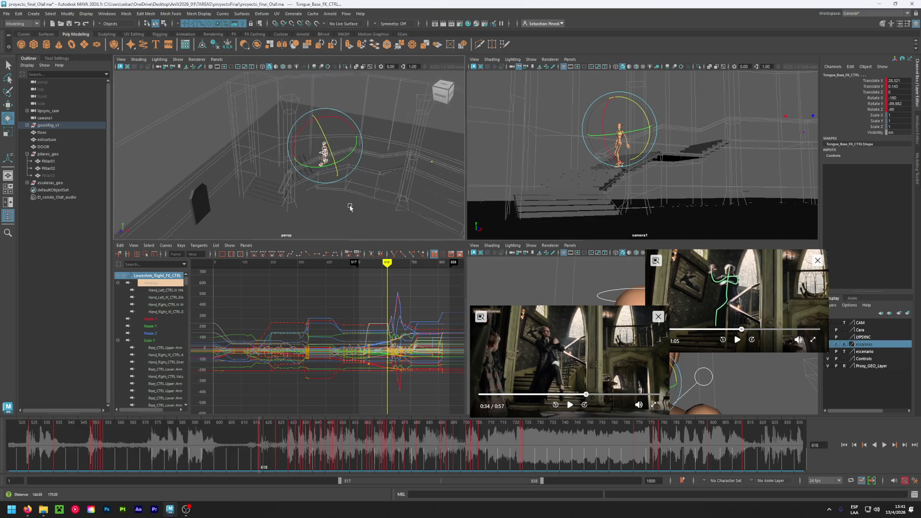
left_click(312, 200)
scroll(316, 156, "up", 3)
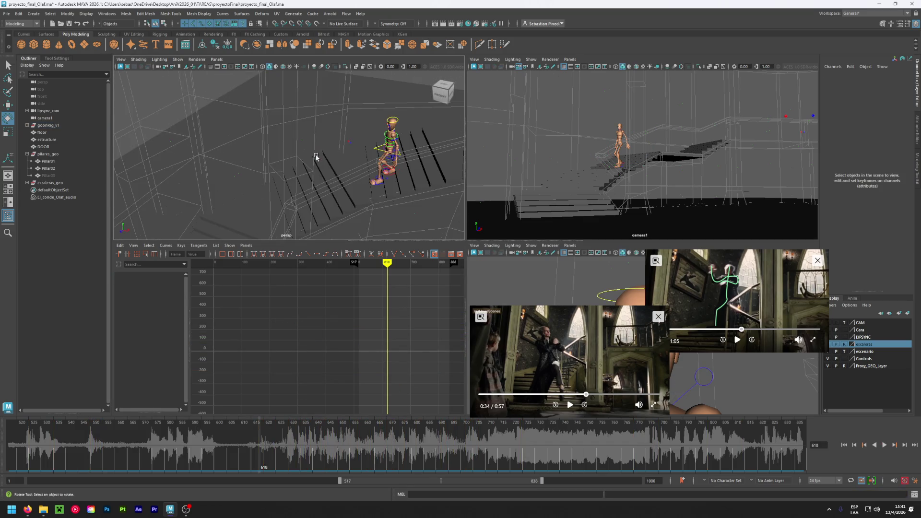
Select the eye-target controls and review their gaze around frames 619–624
left_click(348, 144)
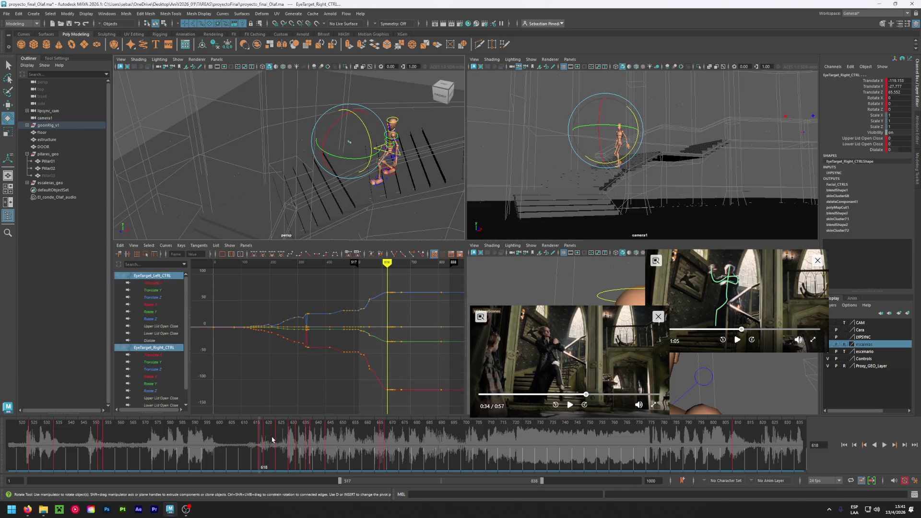
key("alt+v")
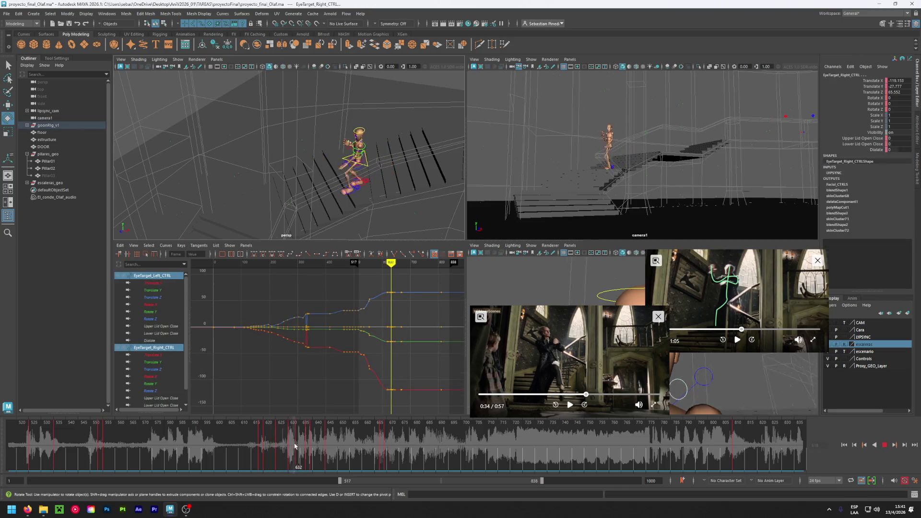
left_click(262, 439)
left_click_drag(261, 439, 273, 434)
mouse_move(336, 144)
left_mouse_down("alt")
mouse_move(350, 122)
mouse_move(331, 183)
left_mouse_up("alt")
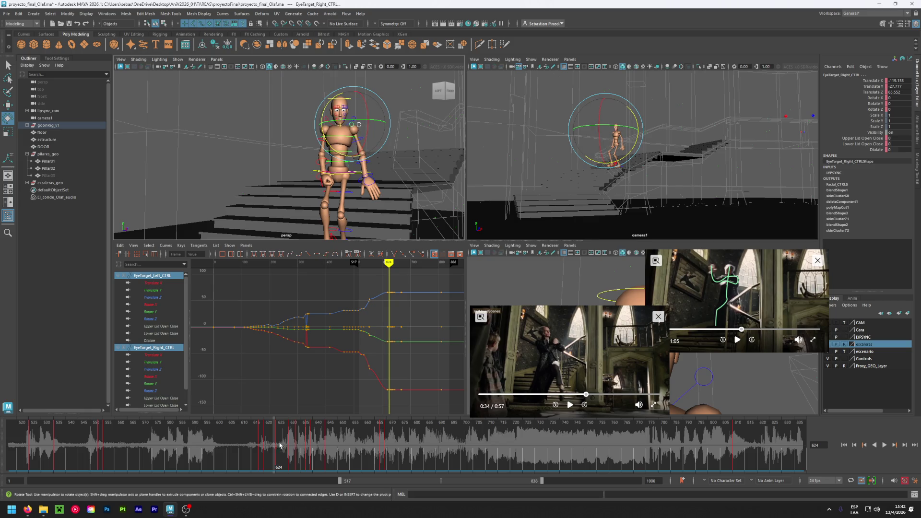
Highlight the timeline stretch up to frame 819, delete its eye-target keys, and scrub to frame 643
mouse_move(275, 443)
left_mouse_down()
mouse_move(291, 449)
mouse_move(278, 454)
mouse_move(756, 461)
left_mouse_up()
right_click(572, 448)
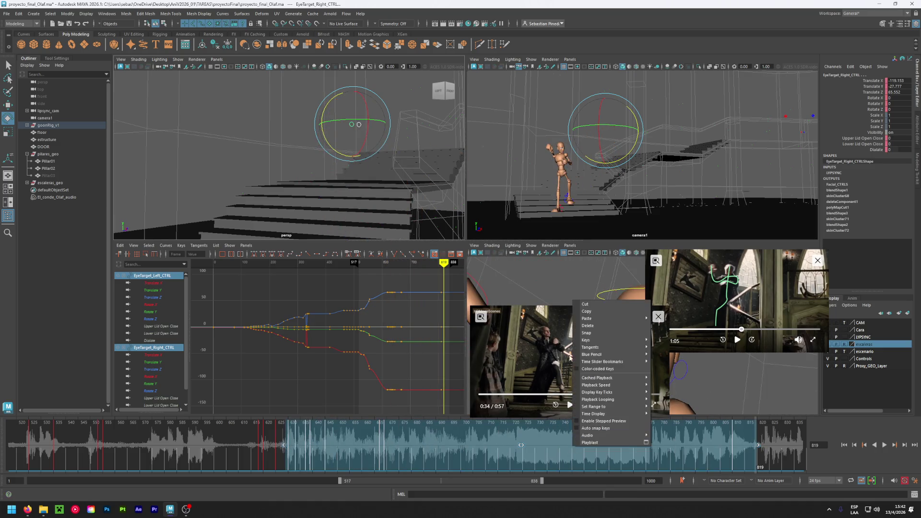
left_click(599, 326)
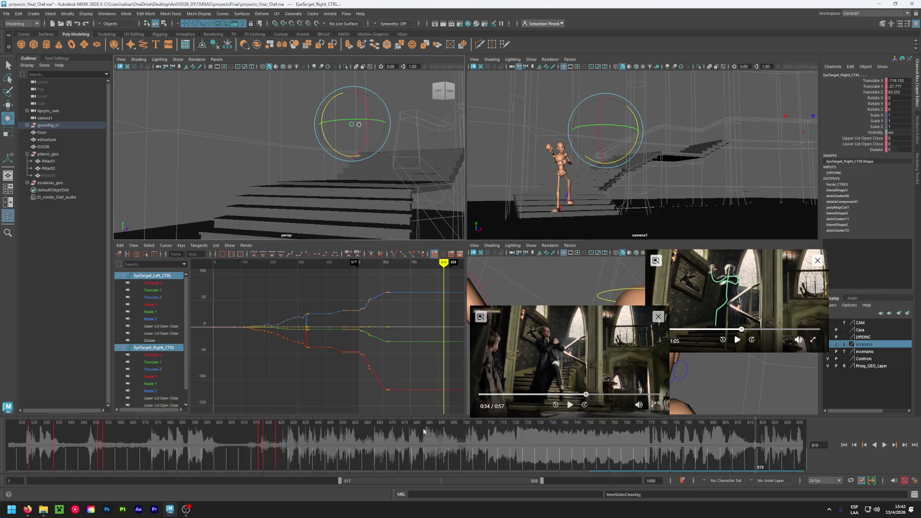
left_click(277, 442)
left_click_drag(277, 441, 321, 444)
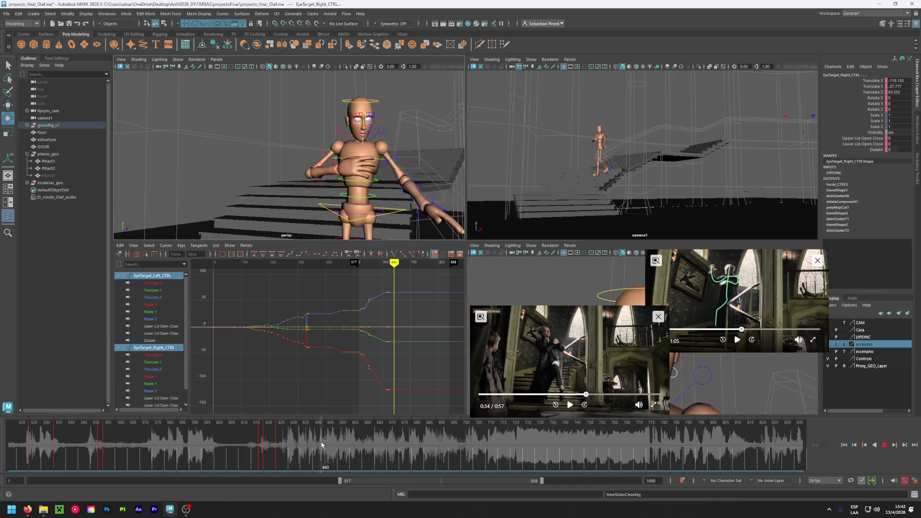
key("e")
left_click_drag(336, 183, 317, 203, "alt")
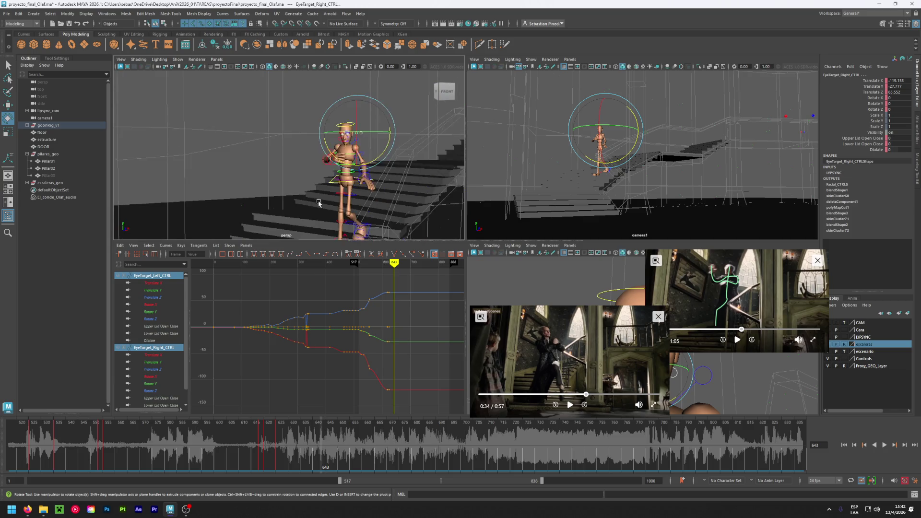
Lower and reposition the right eye target, then key it at frame 648
key("w")
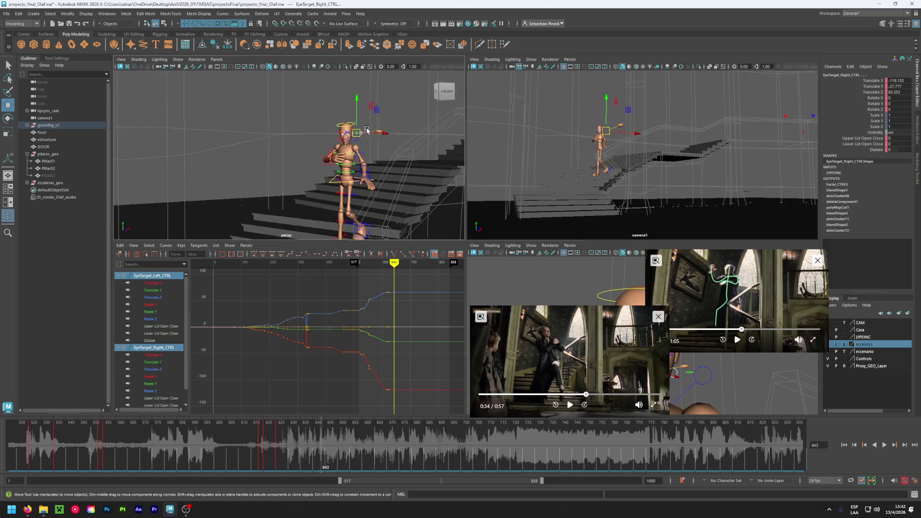
mouse_move(375, 129)
left_mouse_down()
mouse_move(390, 132)
mouse_move(344, 135)
left_mouse_up()
left_click_drag(320, 97, 328, 112)
mouse_move(345, 151)
left_mouse_down("alt")
mouse_move(345, 162)
mouse_move(360, 148)
left_mouse_up("alt")
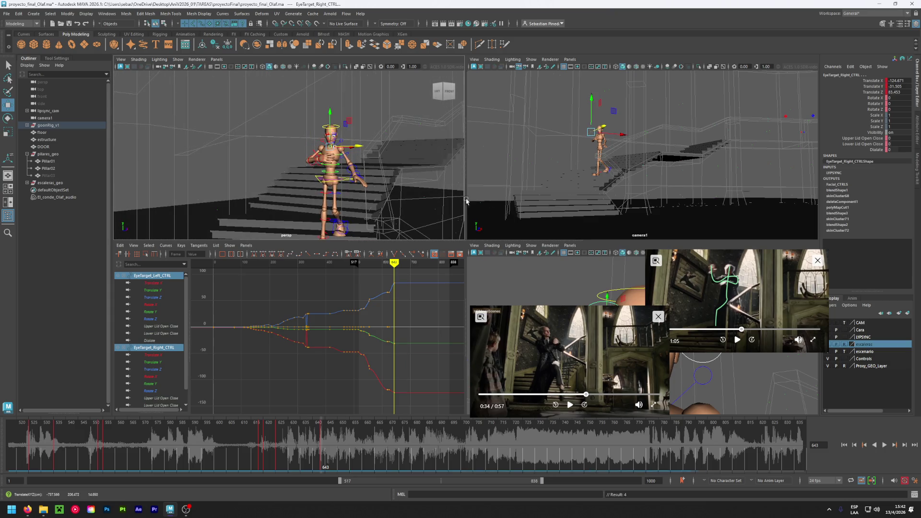
left_click_drag(330, 113, 330, 116)
key("alt+v")
left_click_drag(368, 431, 335, 441)
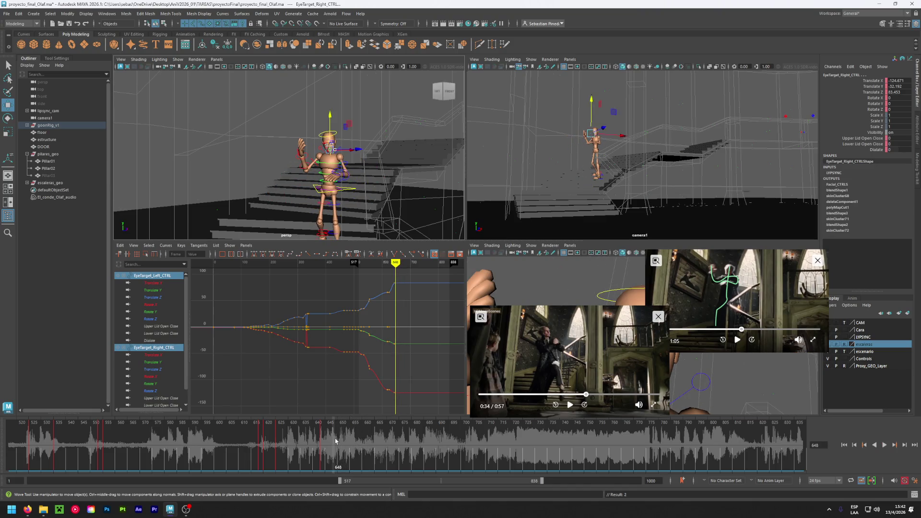
scroll(373, 149, "up", 2)
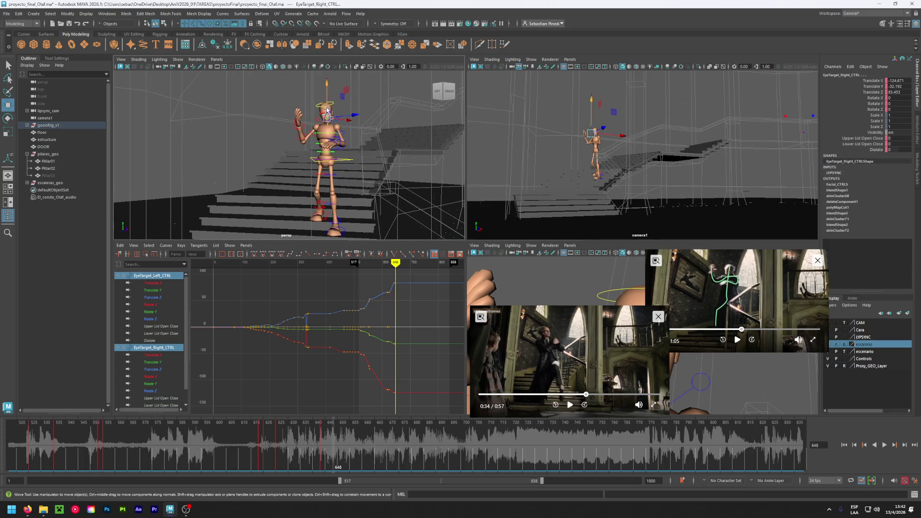
mouse_move(348, 123)
left_mouse_down()
mouse_move(324, 93)
mouse_move(351, 120)
mouse_move(342, 118)
left_mouse_up()
key("s")
key("s")
key("s")
Readjust the right eye target further along and play back from frame 654 to 676
mouse_move(333, 434)
left_mouse_down()
mouse_move(224, 428)
mouse_move(383, 420)
left_mouse_up()
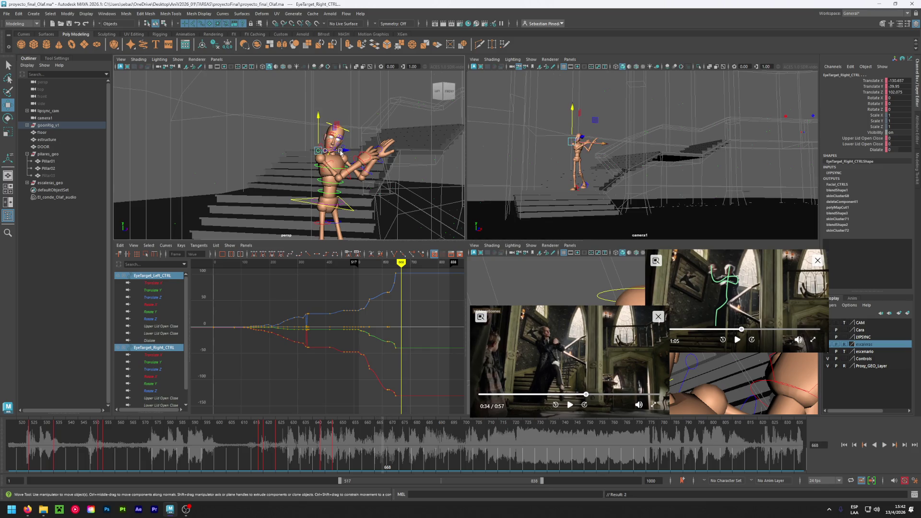
mouse_move(343, 158)
left_mouse_down()
mouse_move(411, 156)
mouse_move(380, 181)
mouse_move(326, 176)
left_mouse_up()
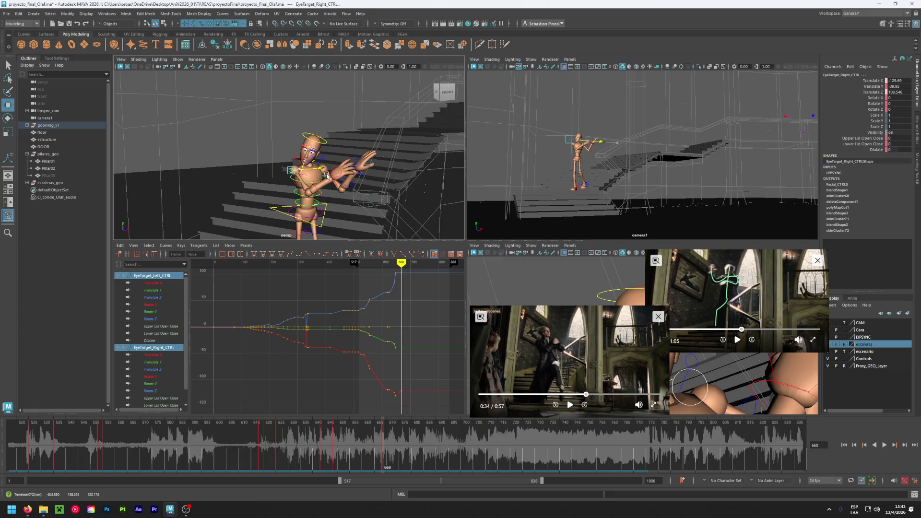
left_click_drag(296, 136, 334, 174)
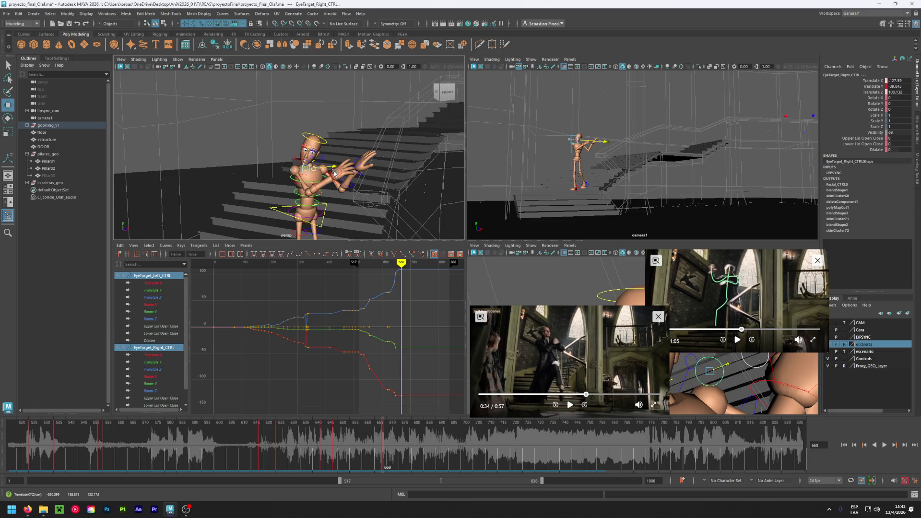
left_click(345, 430)
key("alt+v")
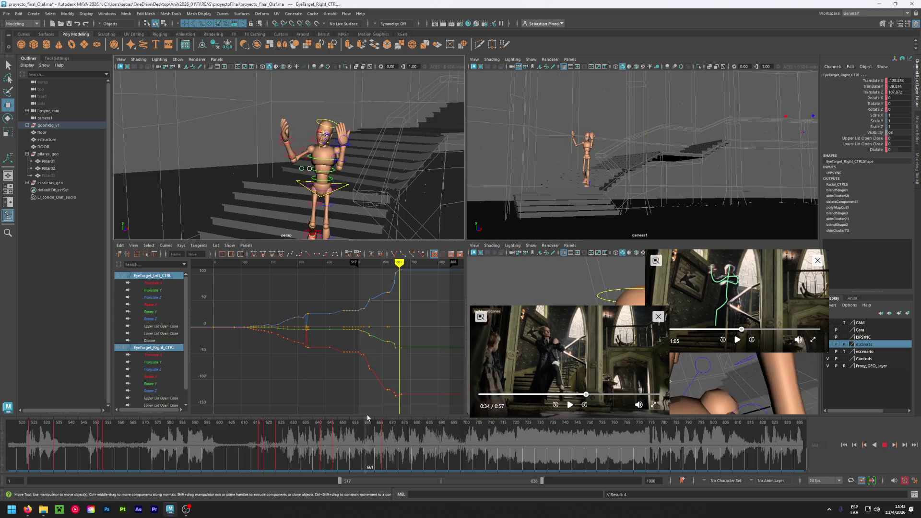
key("Escape")
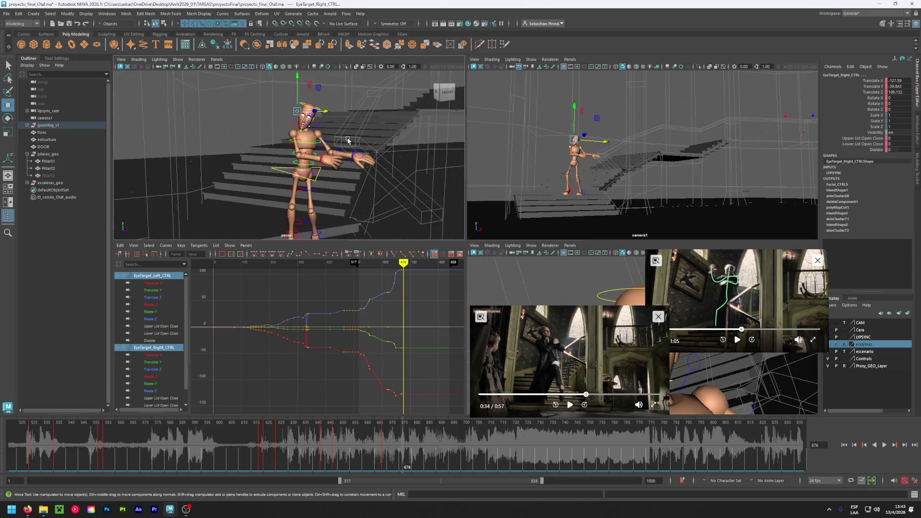
Move the right eye target across the stairs and key its new position
mouse_move(315, 122)
left_mouse_down()
mouse_move(321, 114)
mouse_move(365, 121)
mouse_move(331, 122)
left_mouse_up()
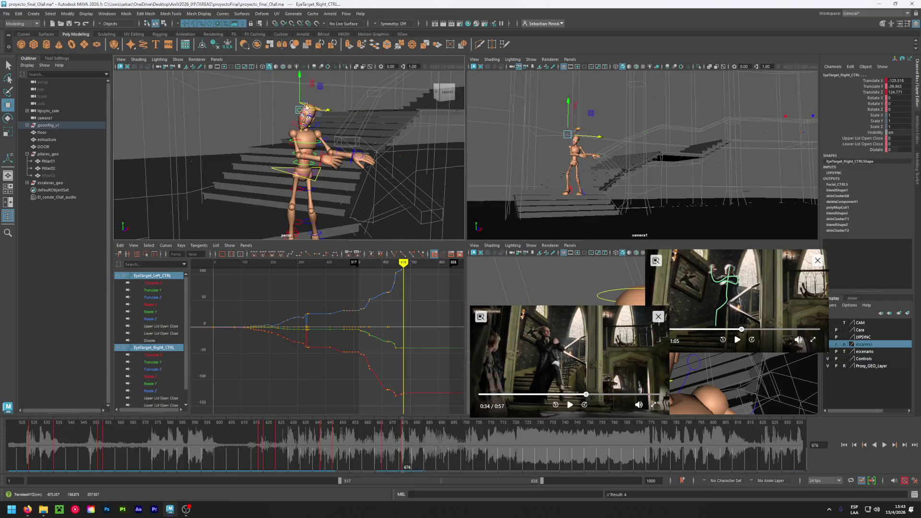
middle_click_drag(308, 89, 309, 92)
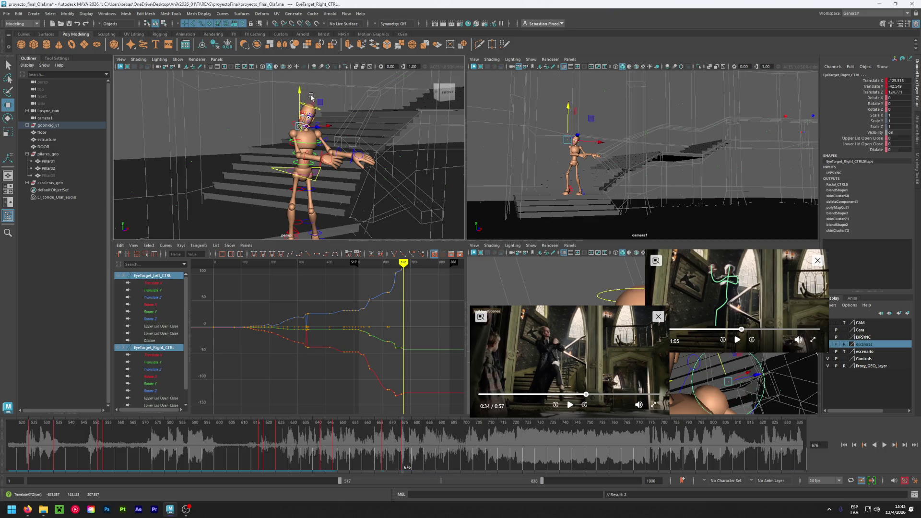
left_click_drag(331, 132, 336, 134)
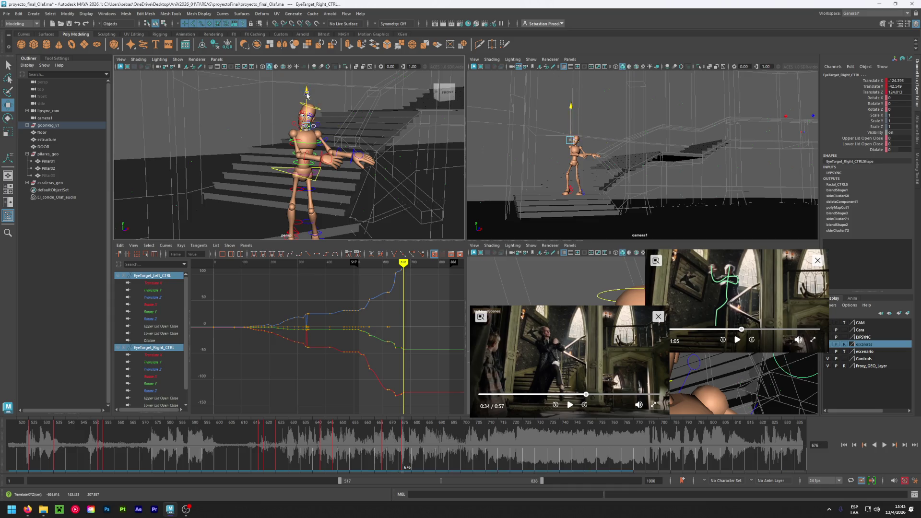
mouse_move(352, 427)
left_mouse_down()
mouse_move(301, 427)
mouse_move(468, 429)
left_mouse_up()
mouse_move(326, 140)
left_mouse_down()
mouse_move(392, 163)
mouse_move(361, 153)
left_mouse_up()
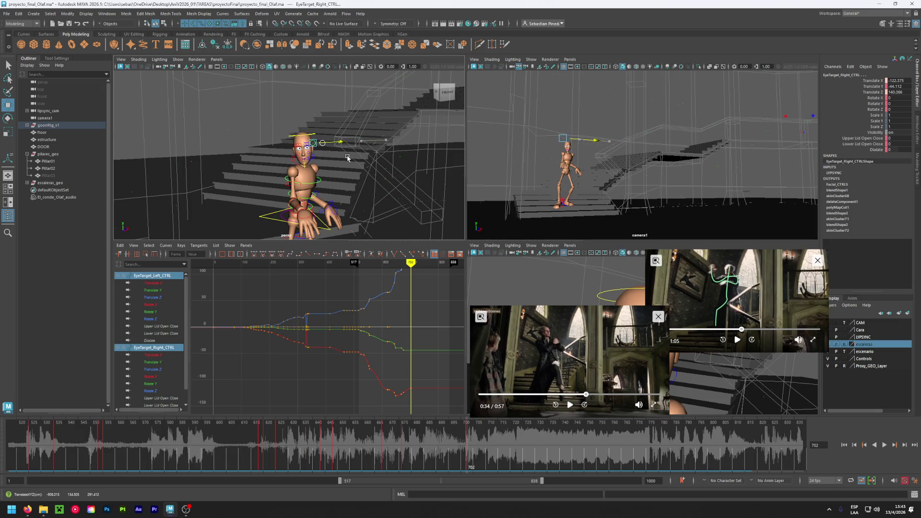
key("s")
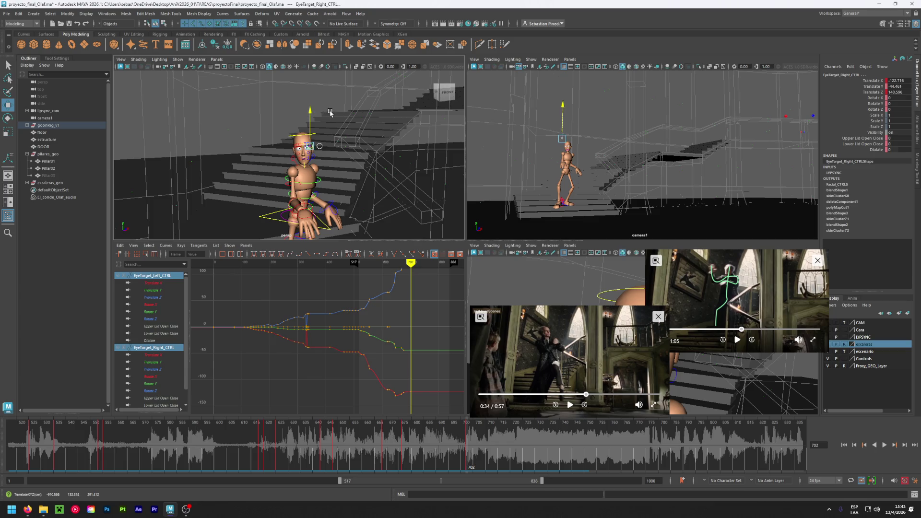
Raise the right eye target near frame 778 and review playback from frames 746 and 701
key("alt+v")
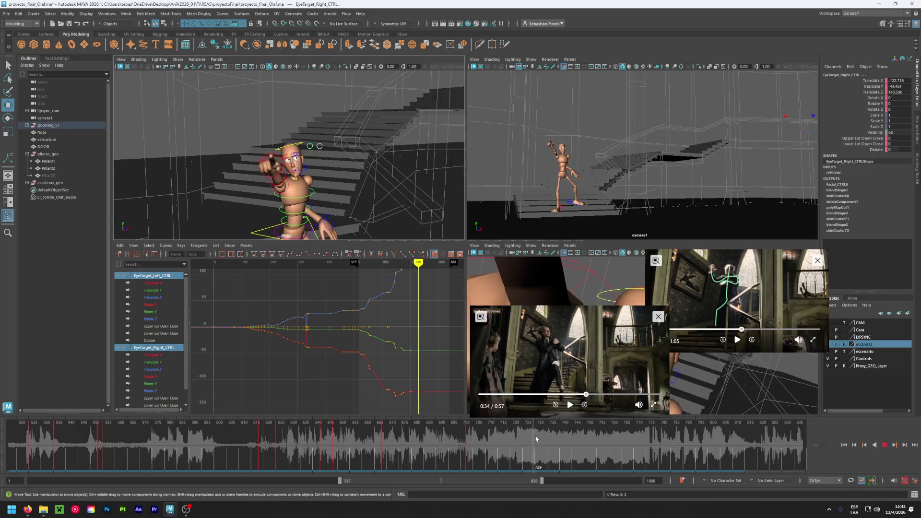
left_click_drag(555, 439, 653, 452)
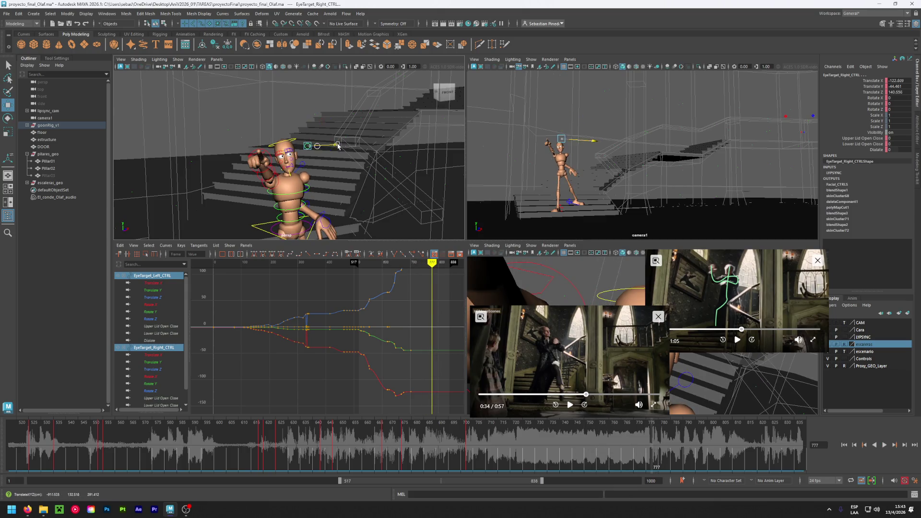
left_click_drag(268, 118, 269, 115)
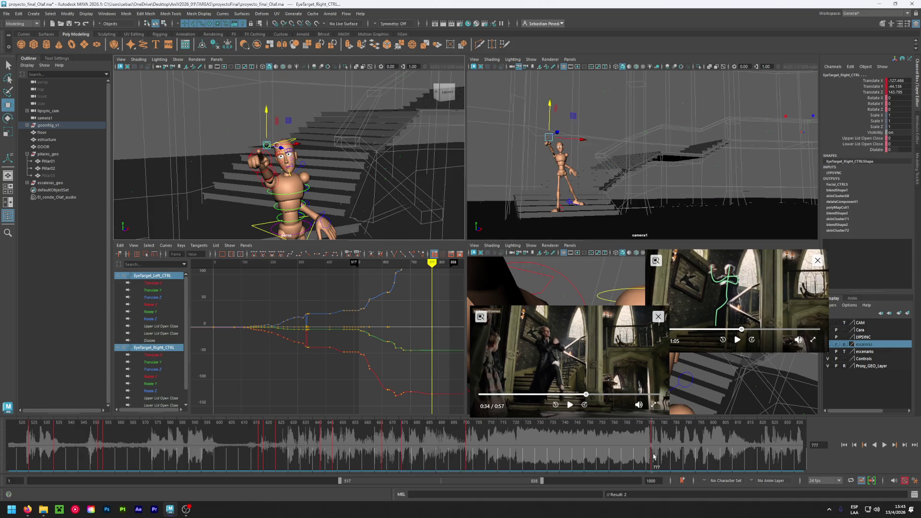
left_click(570, 442)
key("alt+v")
left_click(466, 426)
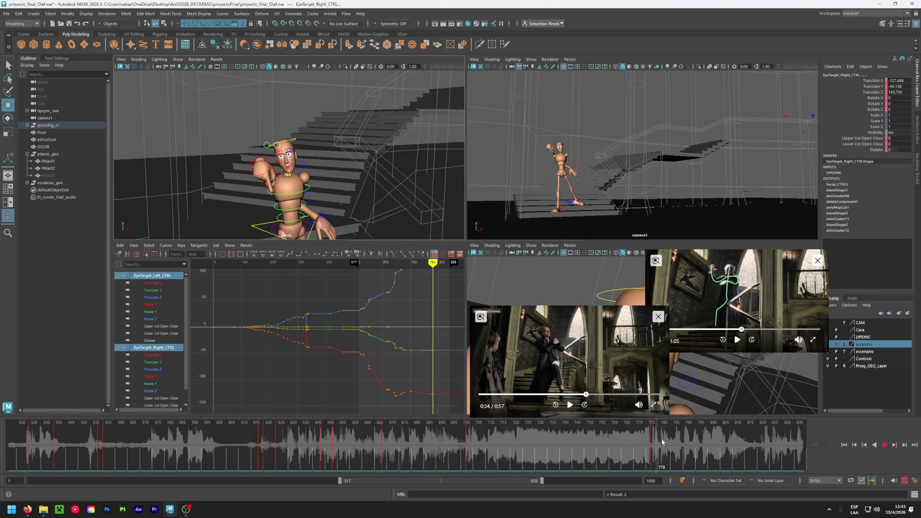
mouse_move(723, 447)
left_mouse_down()
mouse_move(709, 445)
mouse_move(732, 451)
left_mouse_up()
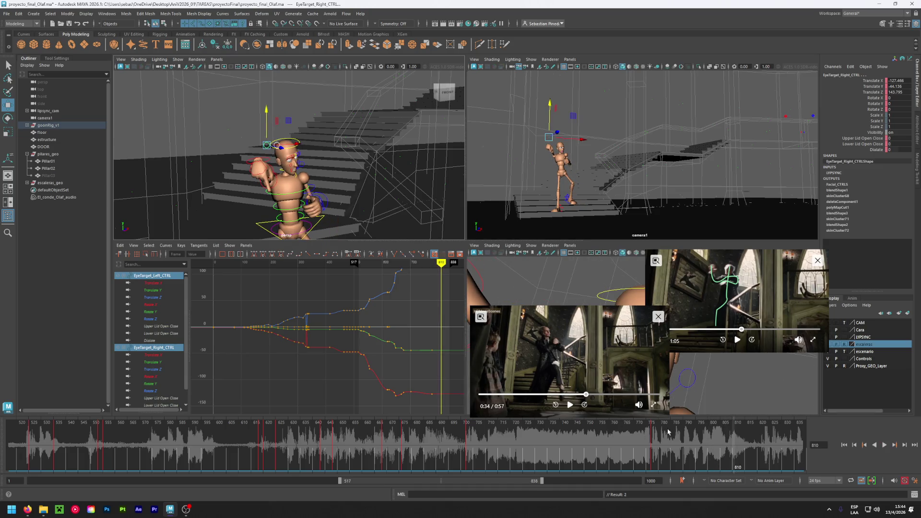
Lower the right eye-target control at frame 814, then step back to frame 786
left_click(328, 202)
left_click(743, 442)
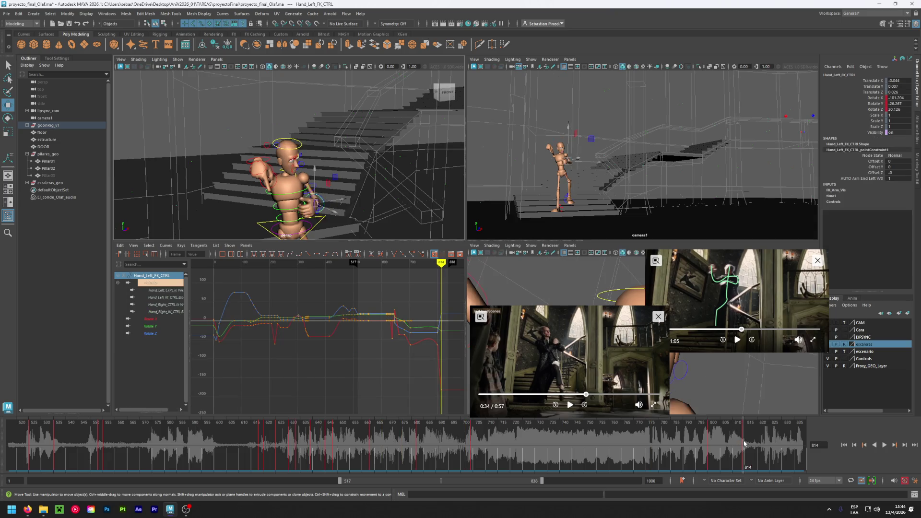
mouse_move(273, 156)
left_mouse_down("alt")
mouse_move(210, 184)
mouse_move(207, 177)
mouse_move(293, 182)
left_mouse_up("alt")
left_click_drag(302, 132, 302, 143)
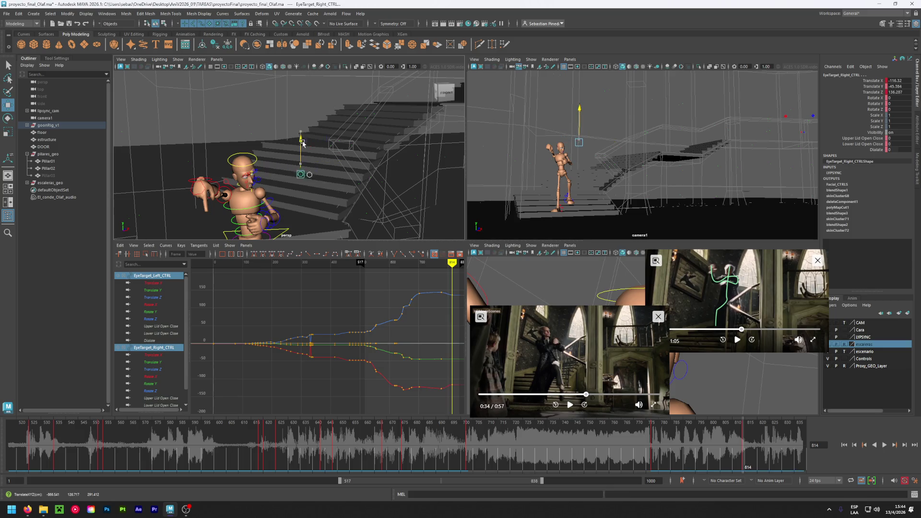
left_click_drag(368, 217, 342, 204, "alt")
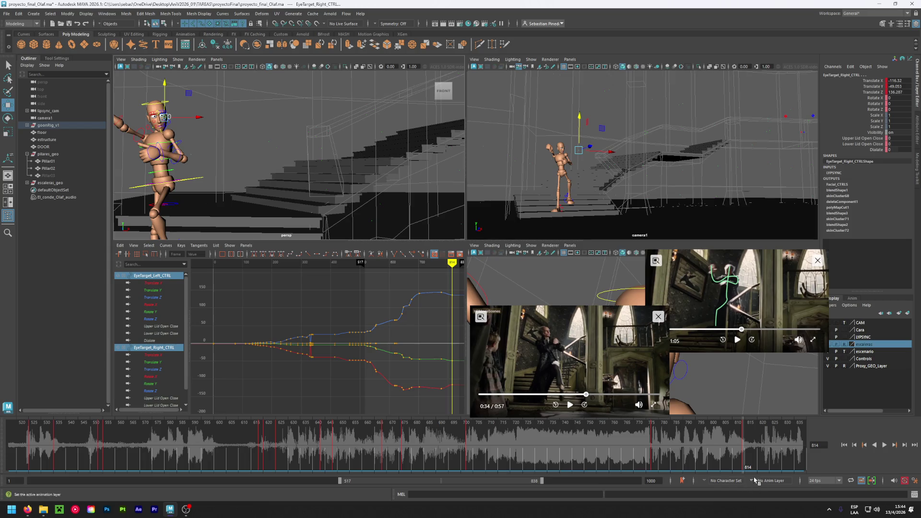
mouse_move(745, 457)
left_mouse_down()
mouse_move(638, 459)
mouse_move(710, 462)
left_mouse_up()
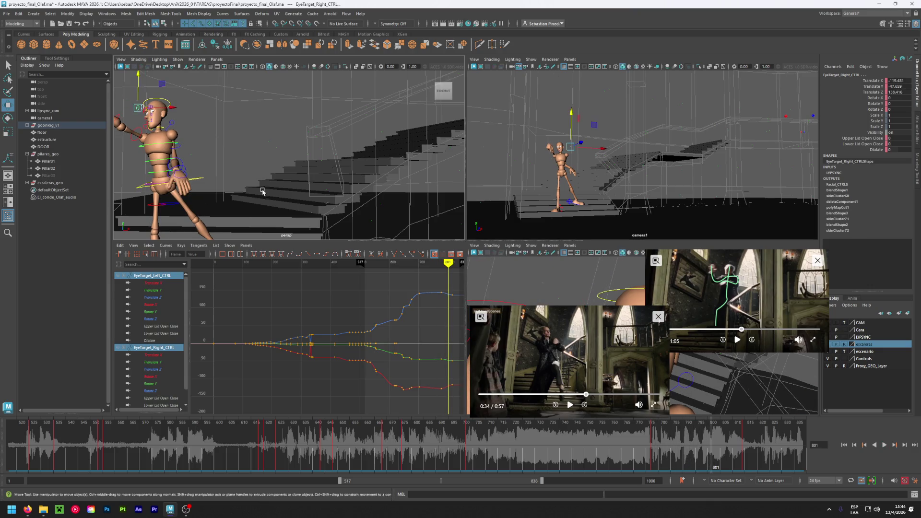
Select both EyeTarget_Right_CTRL and EyeTarget_Left_CTRL together
left_click(186, 170)
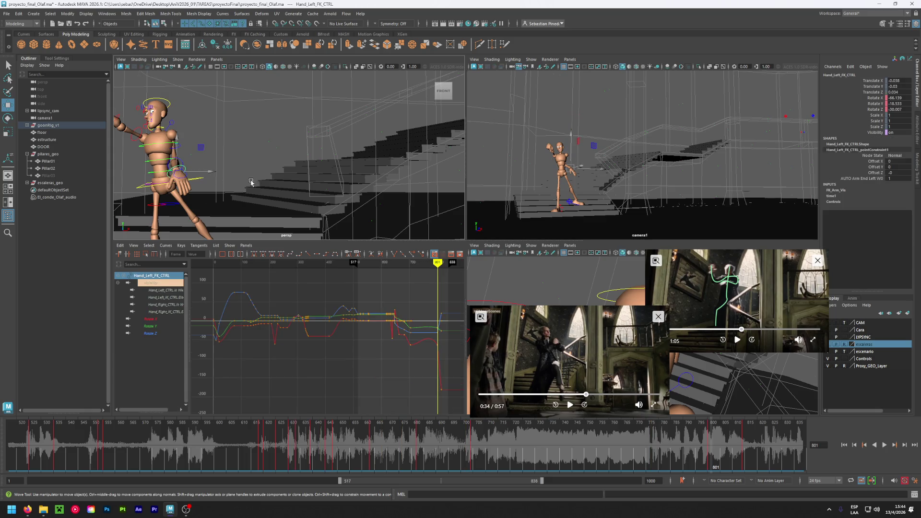
left_click(141, 113)
left_click_drag(140, 114, 144, 129, "alt")
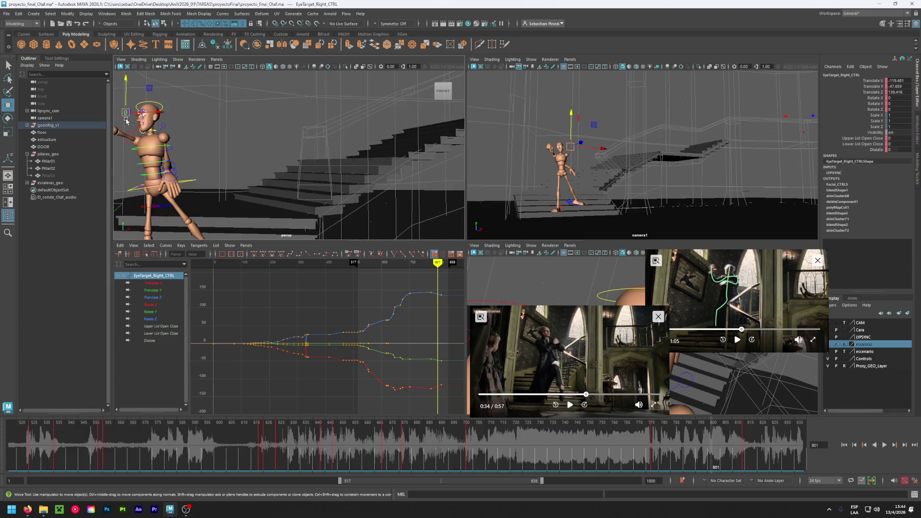
key("ctrl+d")
left_click(131, 111)
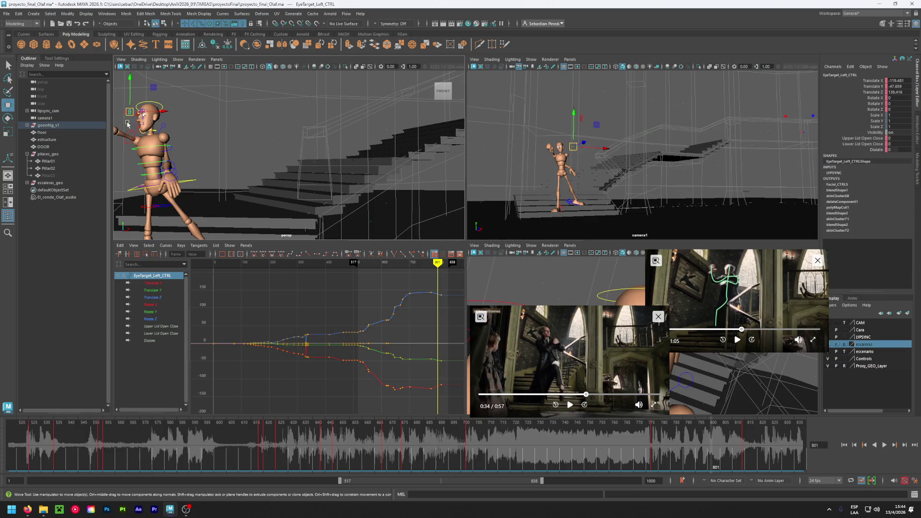
left_click(123, 126)
left_click_drag(128, 114, 144, 115)
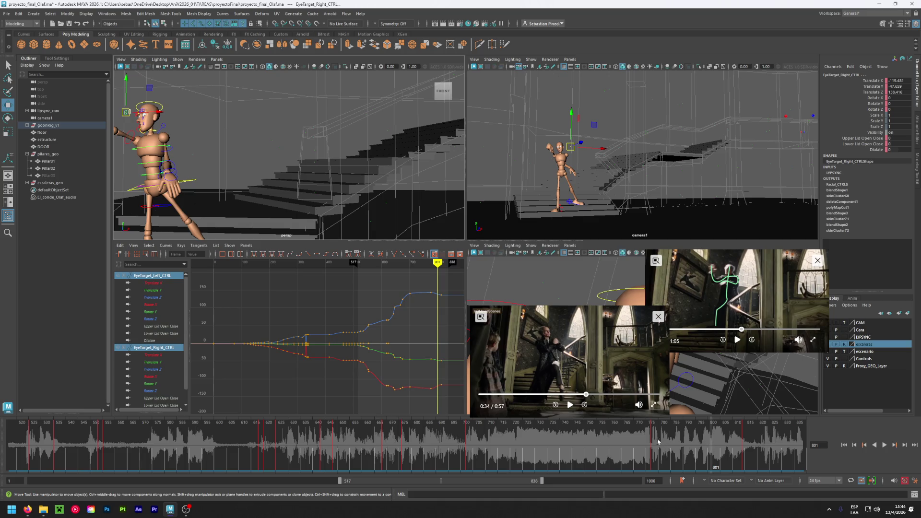
Copy the eye targets' keys at frame 777 and paste them at frame 800
left_click(652, 439)
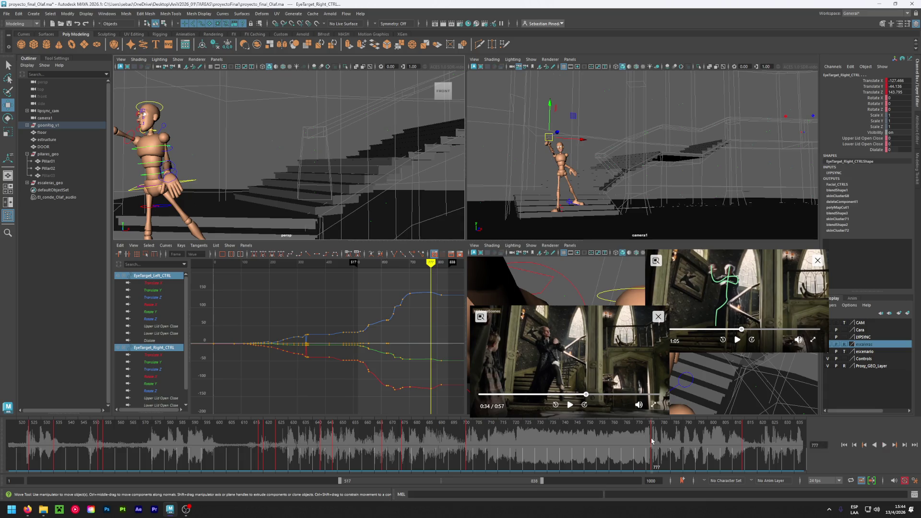
right_click(651, 440)
left_click(681, 309)
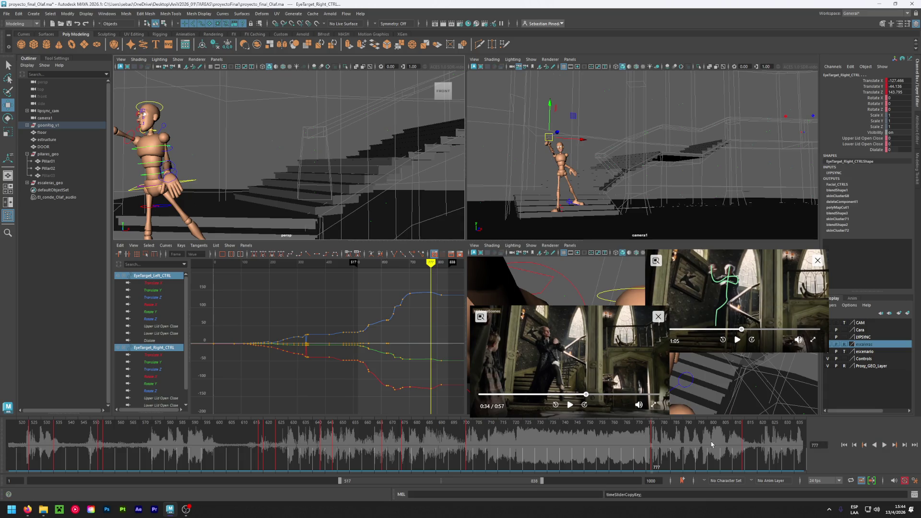
left_click(711, 444)
right_click(712, 442)
mouse_move(767, 314)
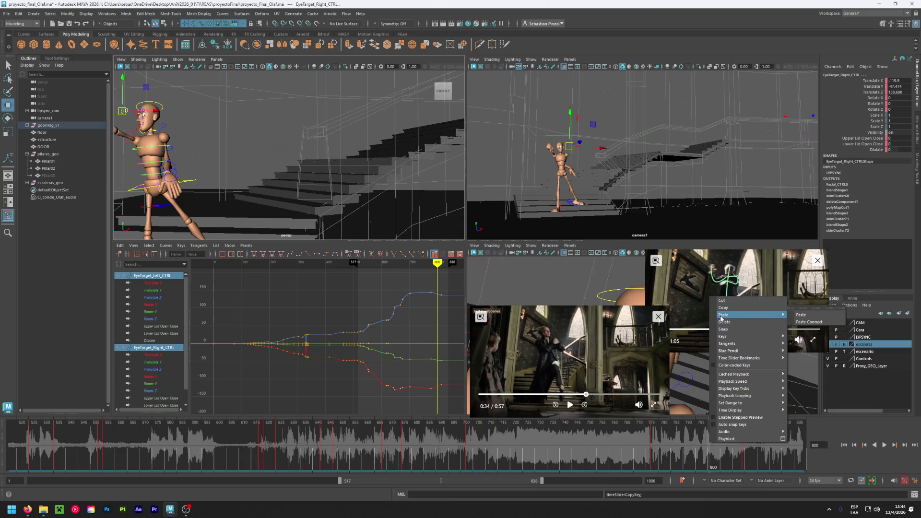
left_click(798, 316)
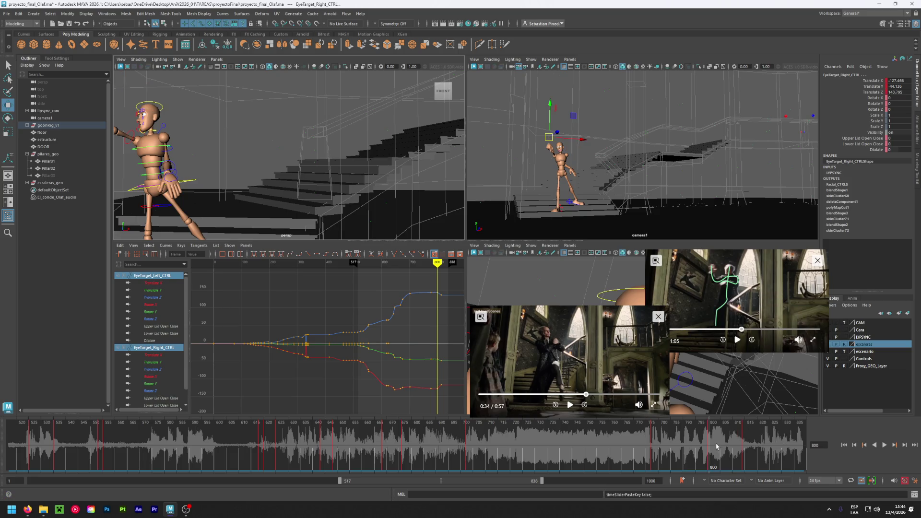
mouse_move(707, 446)
left_mouse_down()
mouse_move(653, 447)
mouse_move(767, 452)
mouse_move(190, 435)
mouse_move(582, 475)
mouse_move(786, 482)
mouse_move(397, 475)
mouse_move(107, 450)
mouse_move(797, 493)
mouse_move(46, 447)
mouse_move(397, 488)
left_mouse_up()
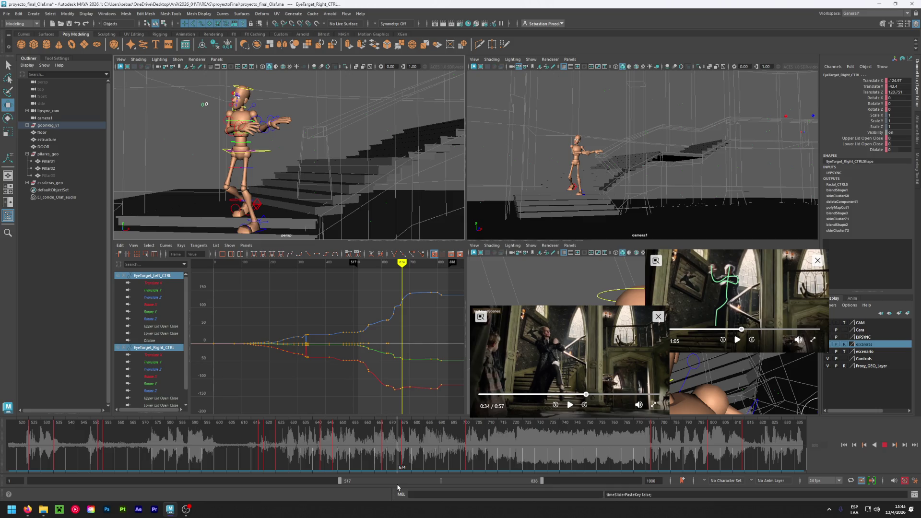
Save the scene and close both floating reference video windows
key("ctrl+s")
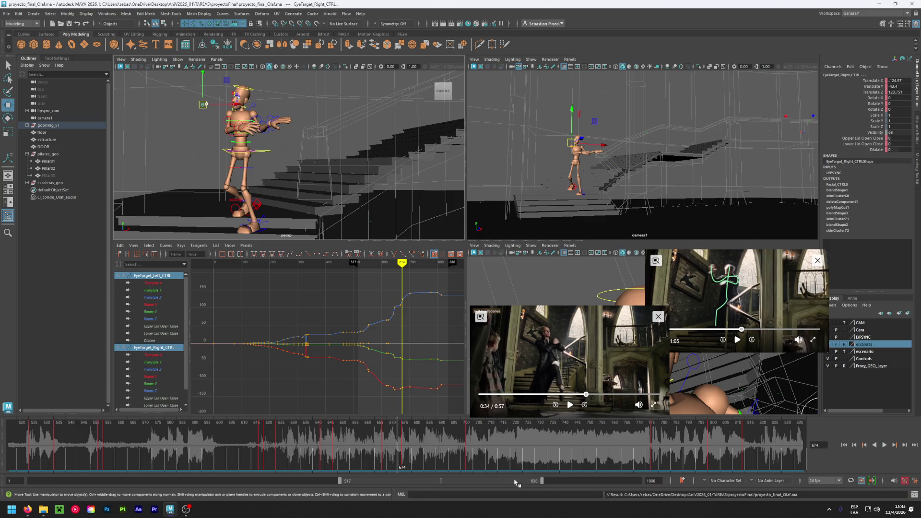
left_click_drag(504, 481, 510, 481)
mouse_move(521, 482)
left_mouse_down()
mouse_move(495, 482)
mouse_move(570, 484)
mouse_move(326, 481)
mouse_move(534, 486)
left_mouse_up()
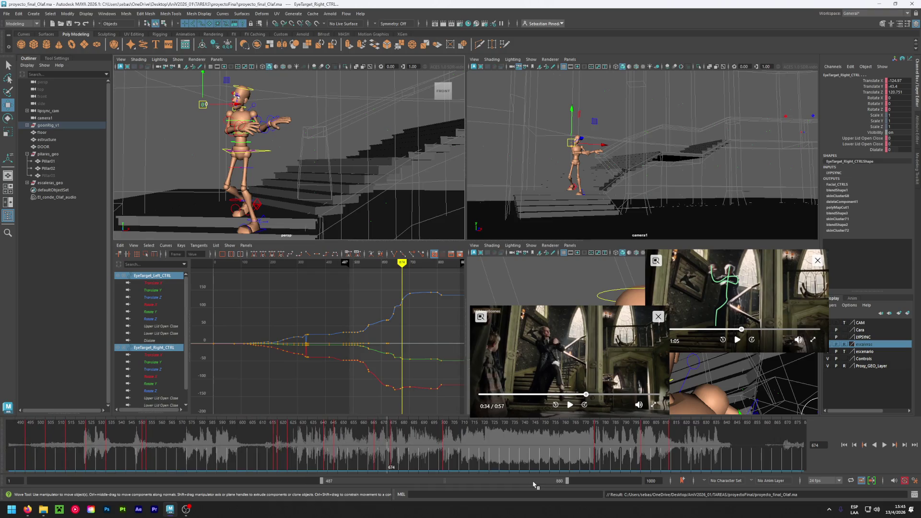
key("ctrl+s")
left_click(657, 317)
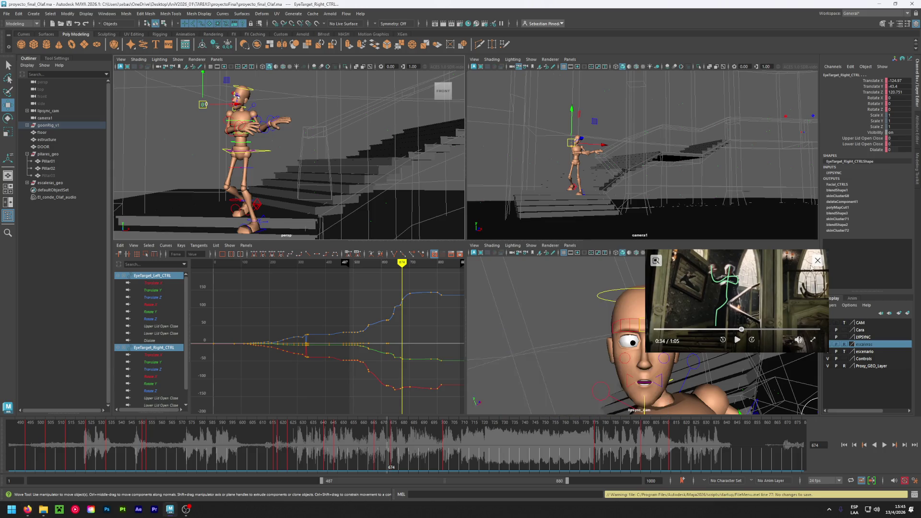
left_click(818, 260)
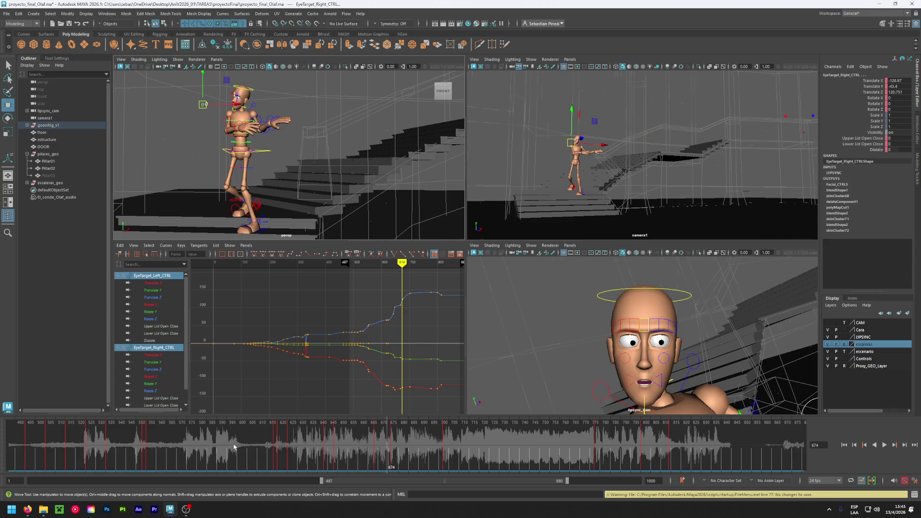
Extend the playback range to start at frame 1 and play from the beginning
key("alt+v")
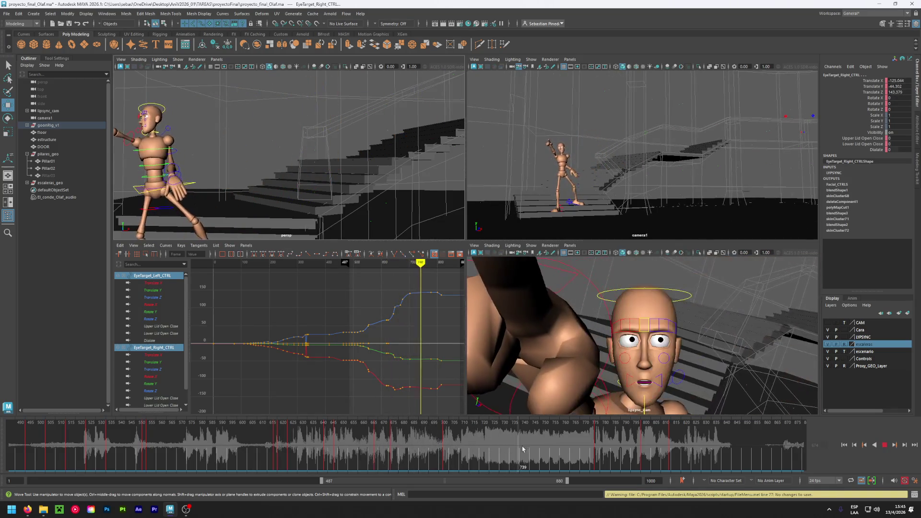
key("alt+v")
left_click_drag(321, 481, 28, 481)
left_click(9, 435)
key("alt+v")
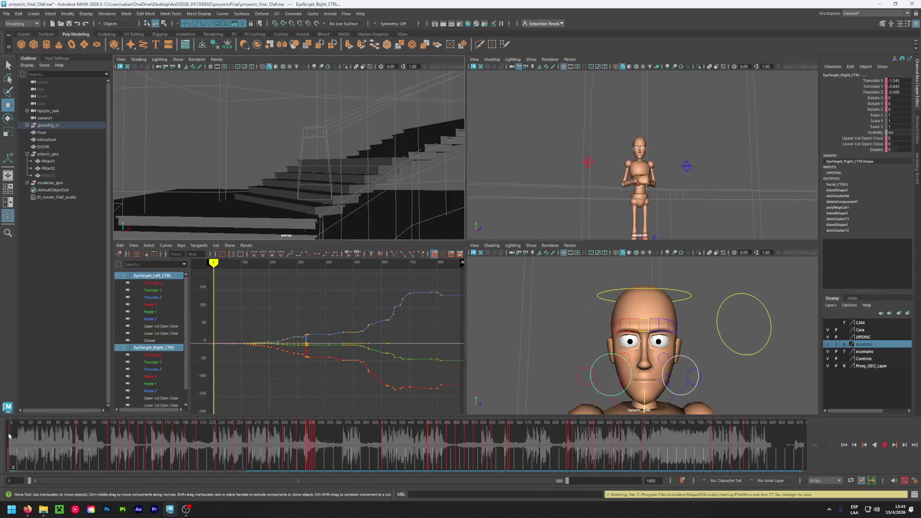
Show the escenario layer shaded, review playback to frame 357, save, and maximize camera1
key("alt+v")
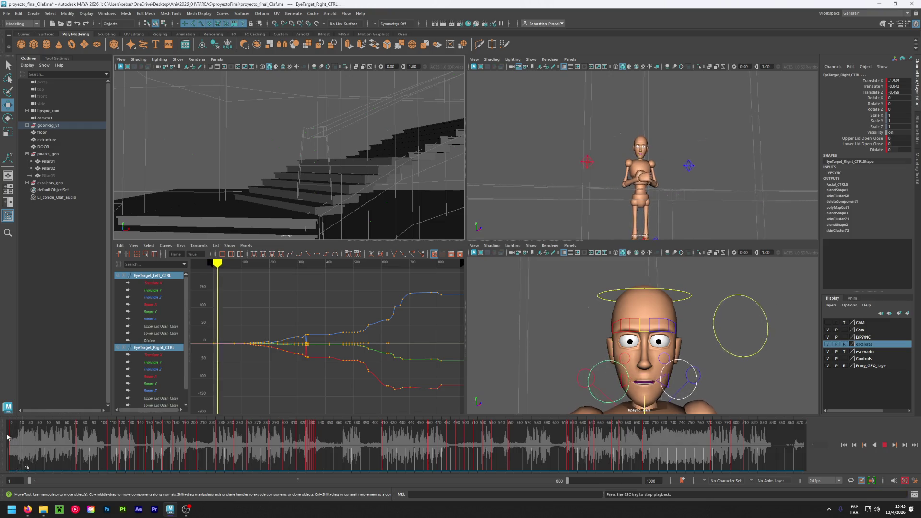
left_click(844, 351)
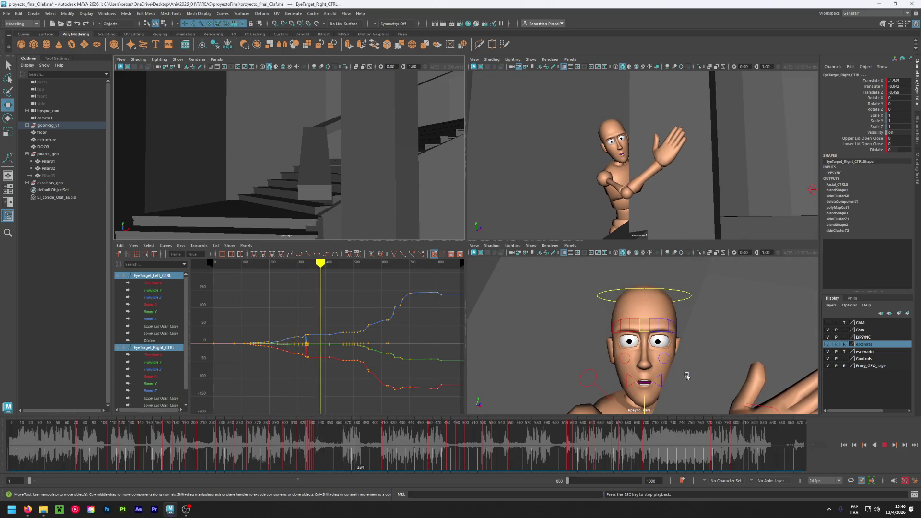
key("Escape")
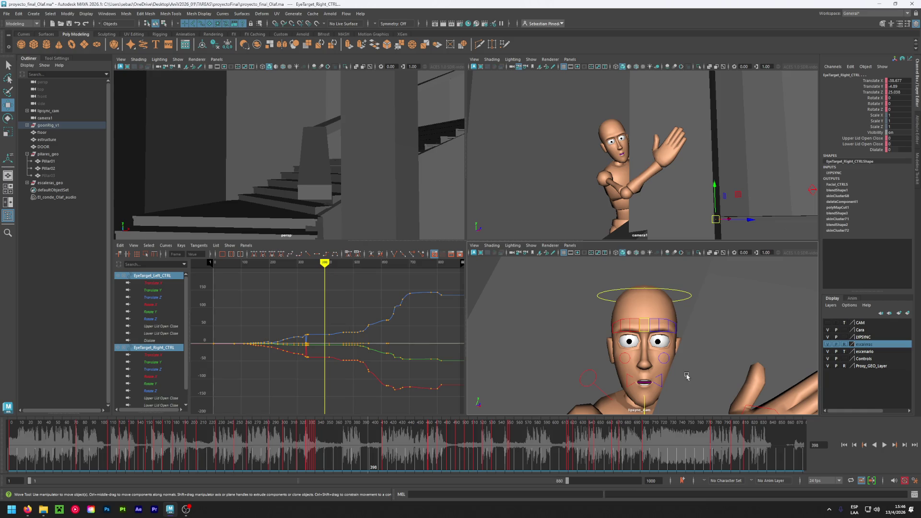
left_click(109, 460)
key("alt+v")
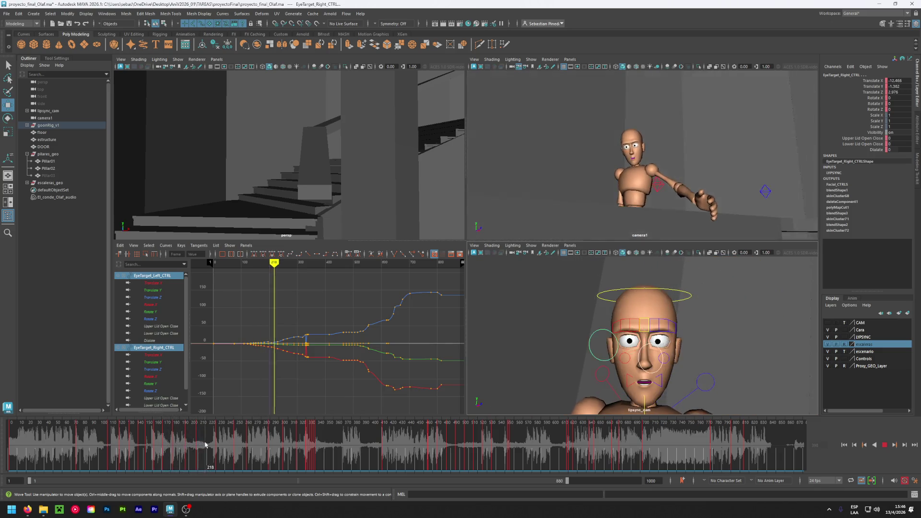
mouse_move(232, 448)
left_mouse_down()
mouse_move(381, 448)
mouse_move(331, 455)
left_mouse_up()
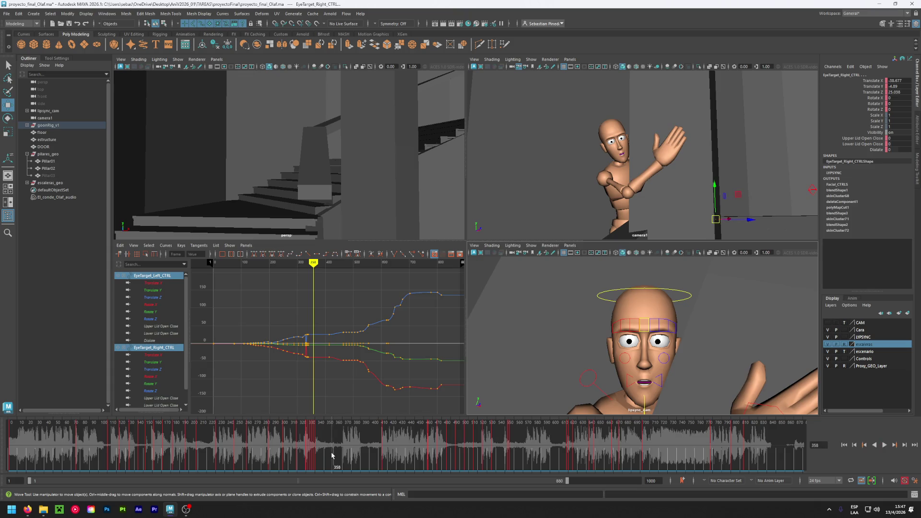
key("ctrl+s")
key("space")
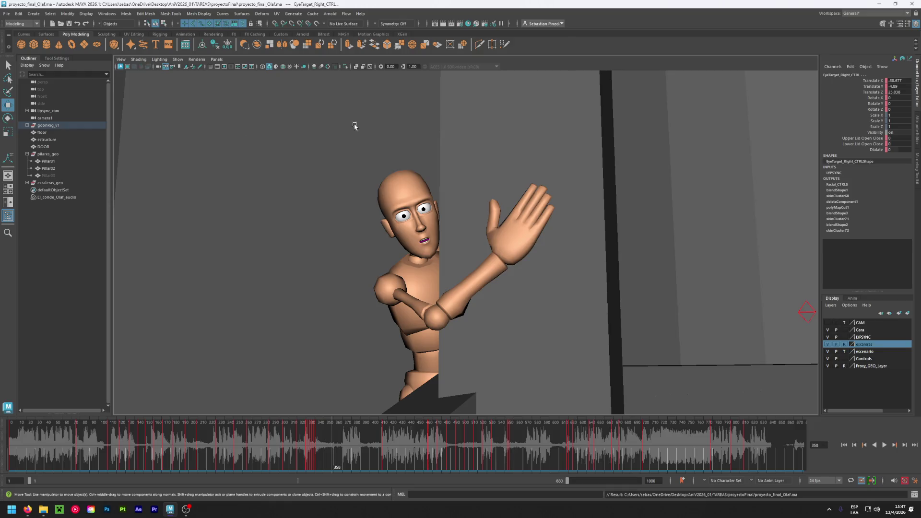
Hide the Controls layer, review the shot through frame 208, and open Render Settings
left_click(826, 358)
key("alt+v")
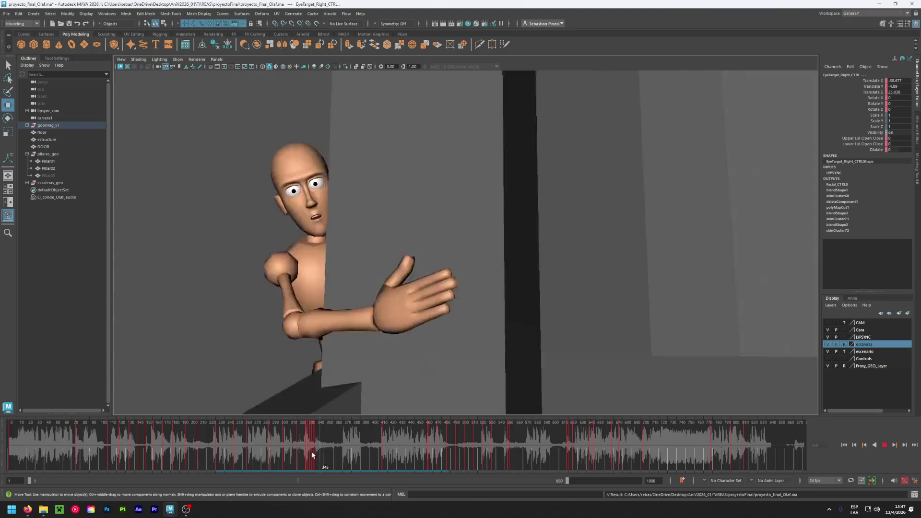
left_click(142, 460)
left_click(13, 464)
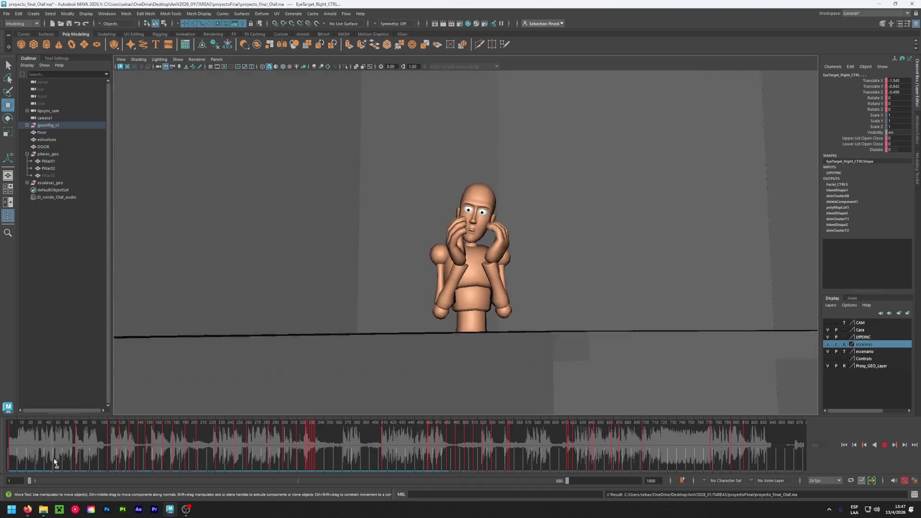
left_click(70, 462)
mouse_move(72, 463)
left_mouse_down()
mouse_move(433, 495)
mouse_move(688, 495)
mouse_move(579, 500)
mouse_move(5, 468)
left_mouse_up()
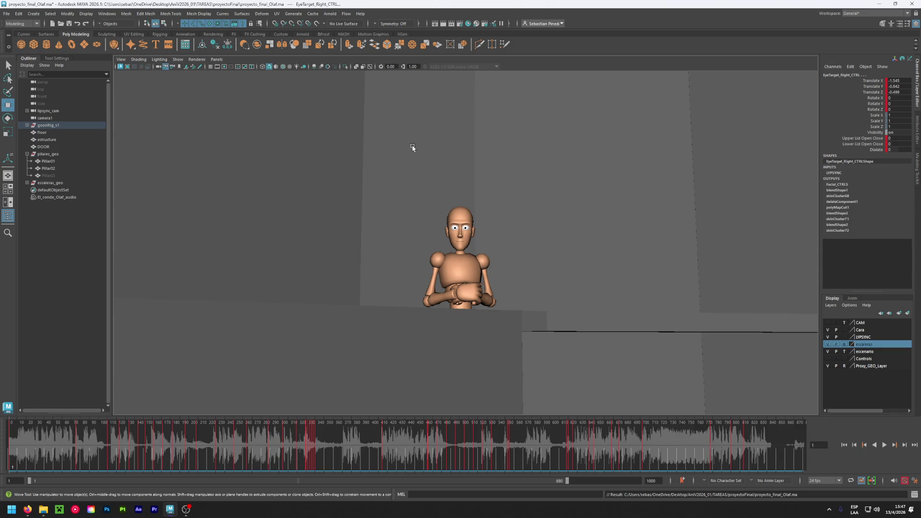
left_click(458, 24)
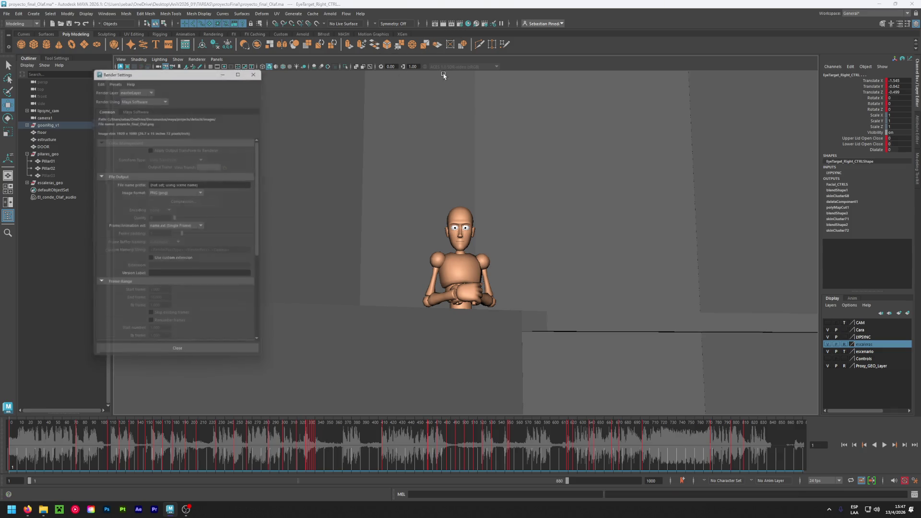
Review the HD 1080 (1920×1080) render settings and close the window
scroll(117, 239, "down", 6)
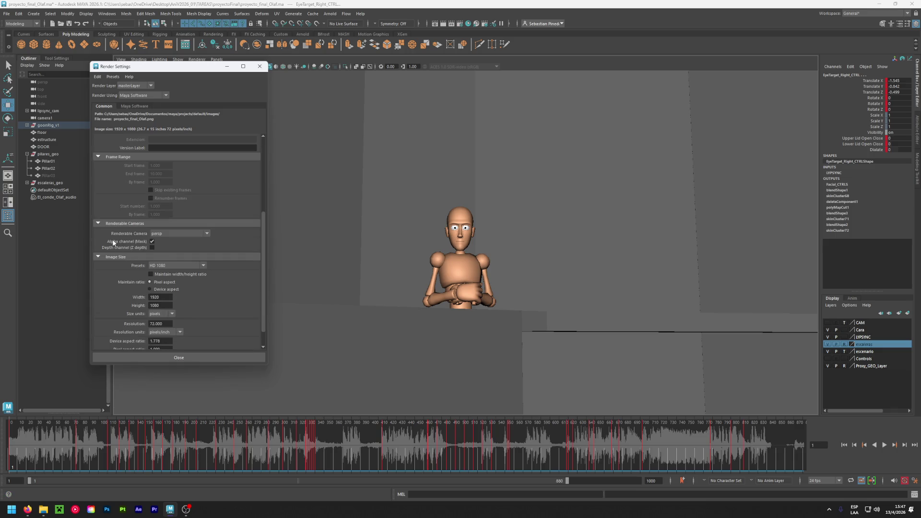
scroll(113, 242, "down", 1)
left_click(151, 357)
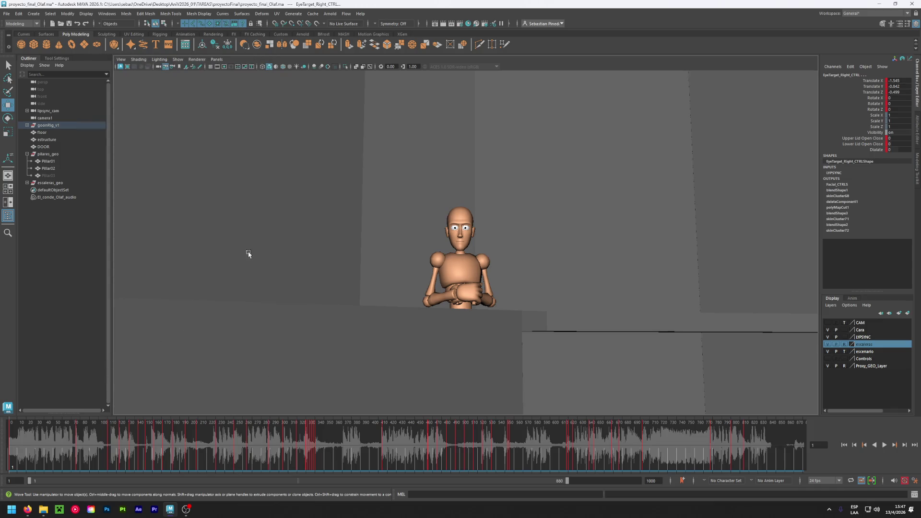
right_click(12, 440)
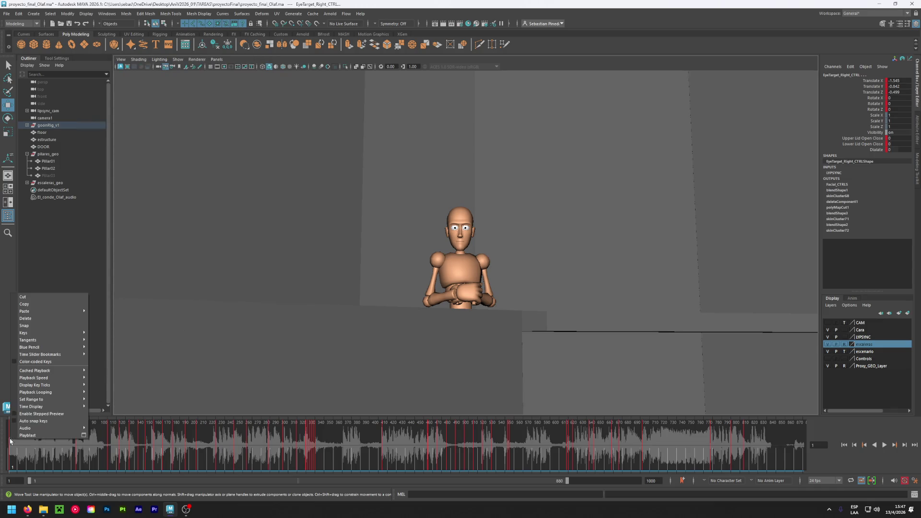
Playblast the animation to a movie named avance_final in the proyectoFinal folder
left_click(83, 437)
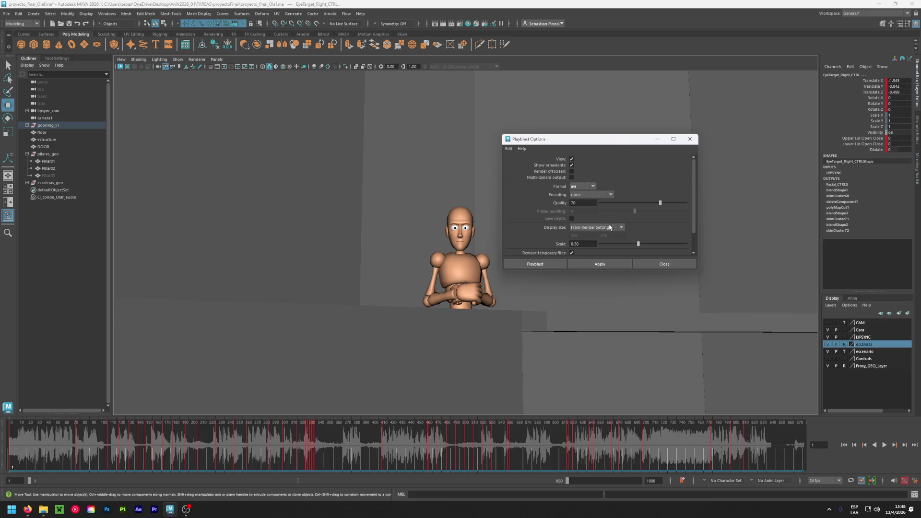
scroll(539, 233, "down", 2)
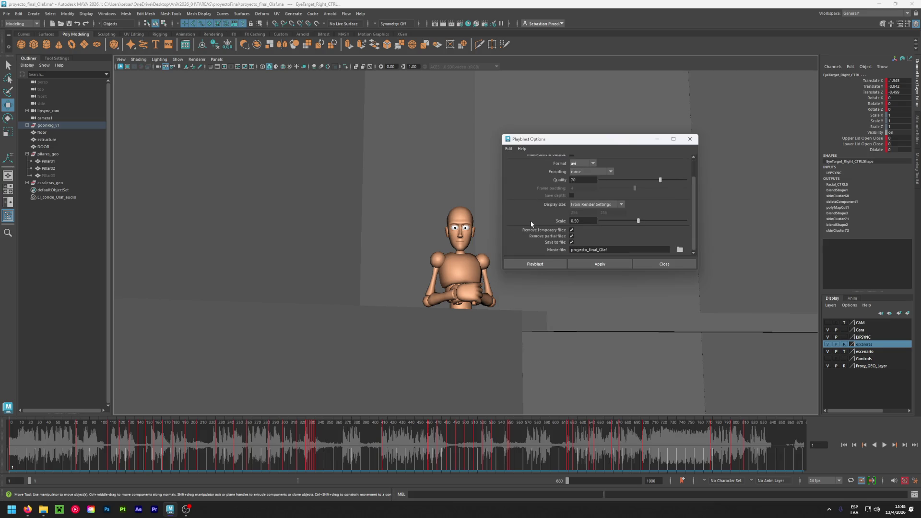
scroll(545, 220, "up", 2)
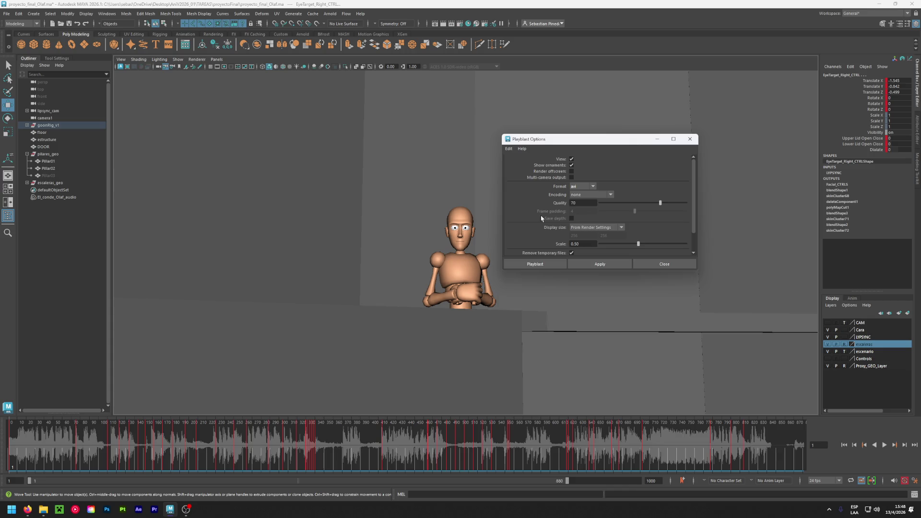
scroll(541, 218, "down", 2)
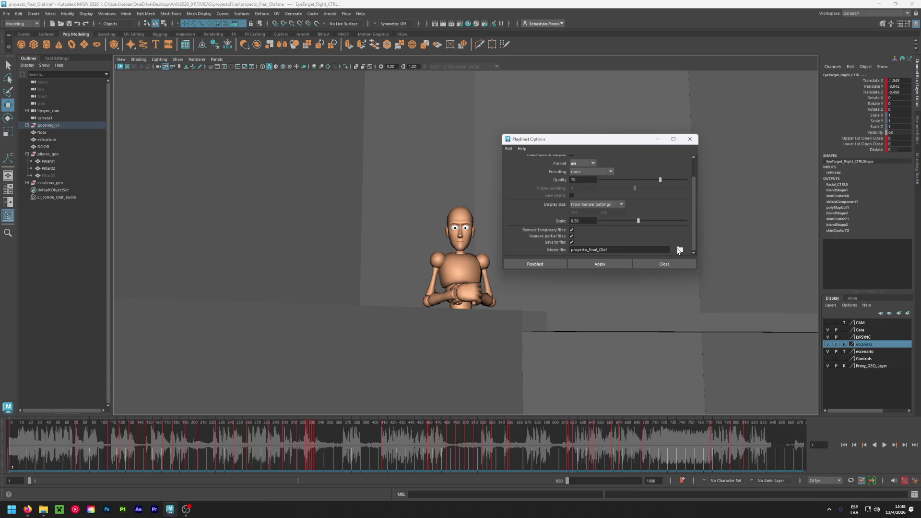
left_click(679, 250)
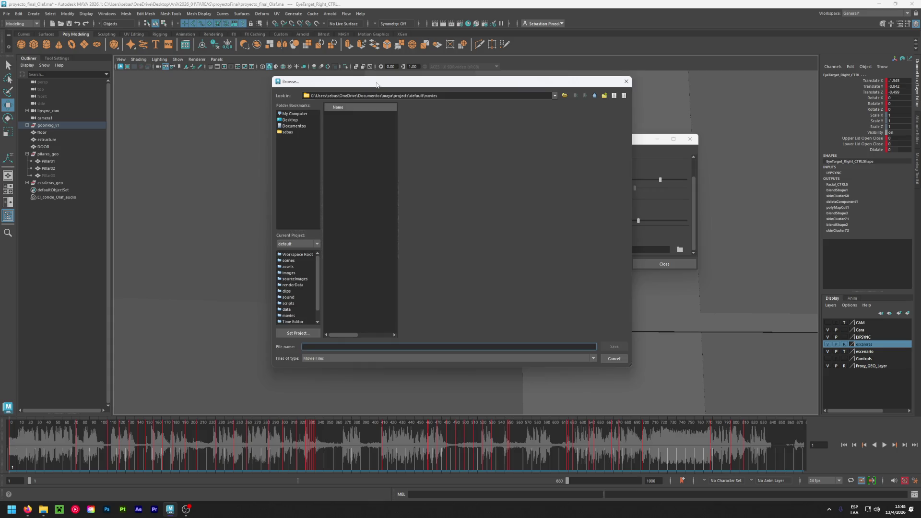
key("Escape")
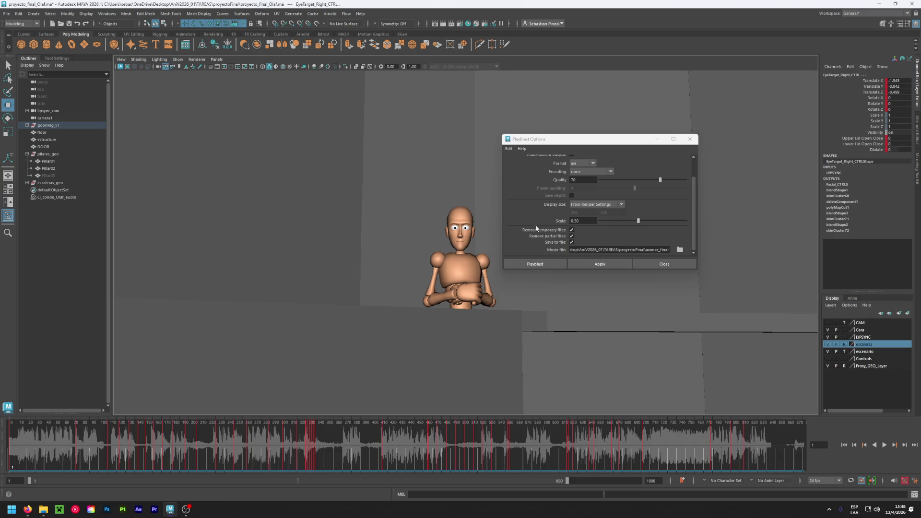
left_click(552, 267)
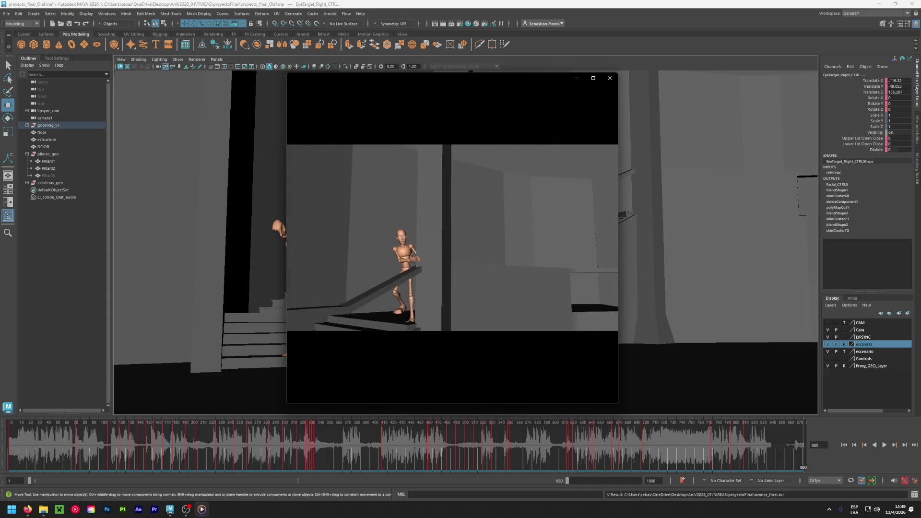
Pause and close the playblast player, save the Maya scene with Ctrl+S, and quit Maya
key("space")
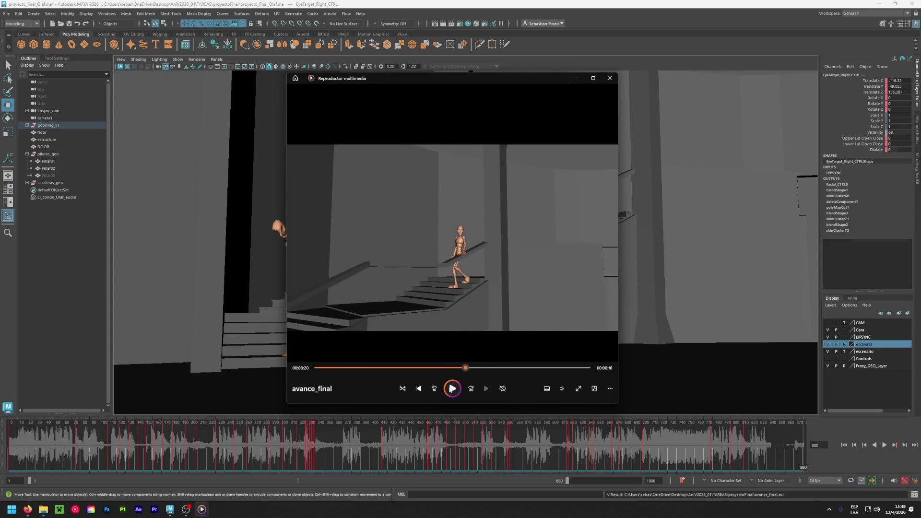
left_click(608, 78)
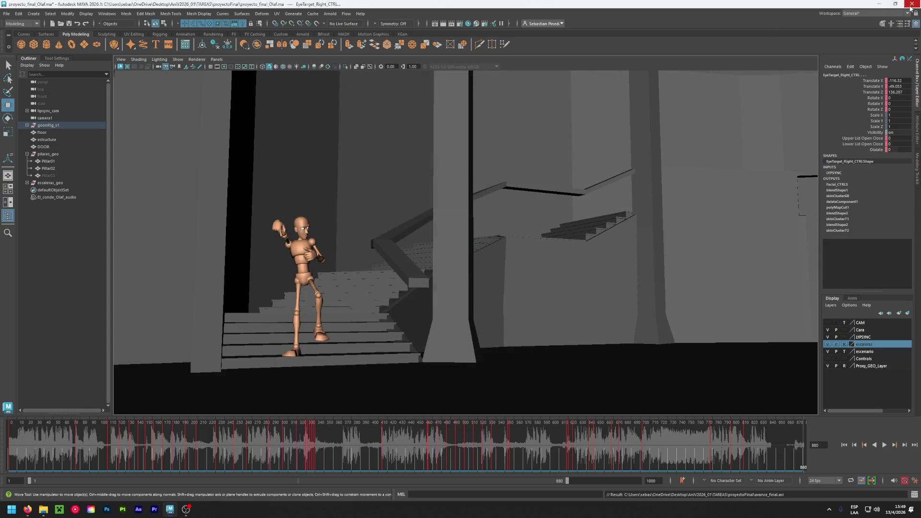
key("space")
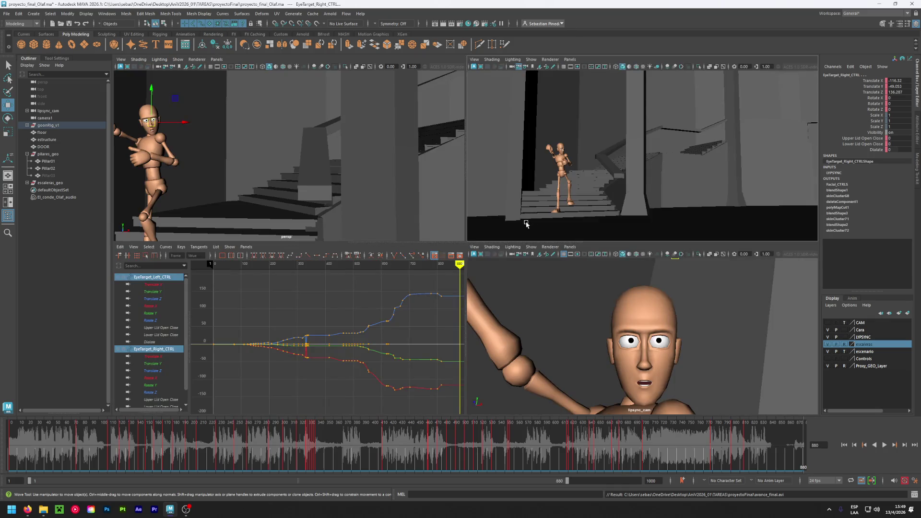
key("ctrl+s")
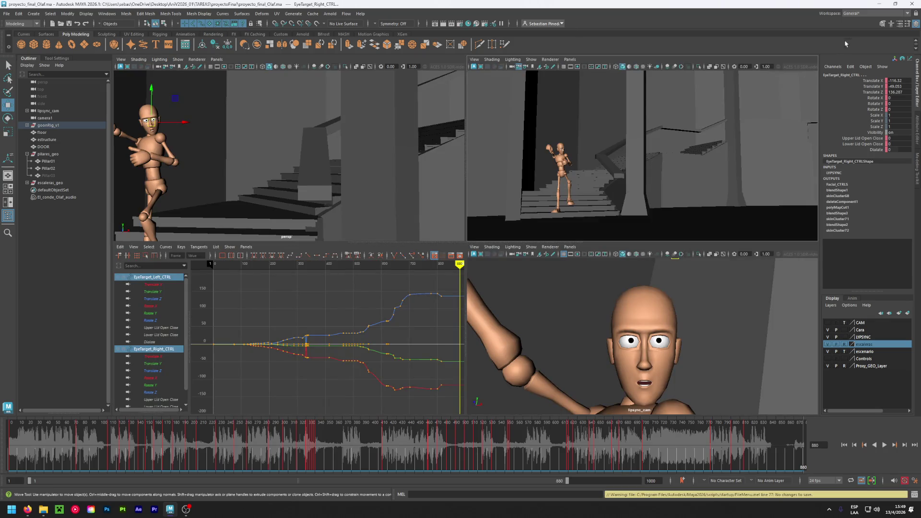
left_click(912, 5)
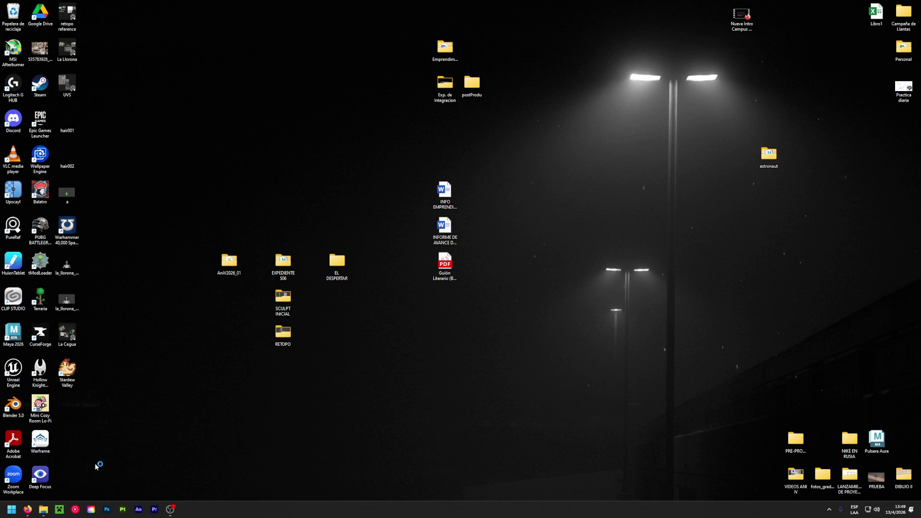
Create a new Premiere project with Escritorio (Desktop) as its save location
mouse_move(43, 512)
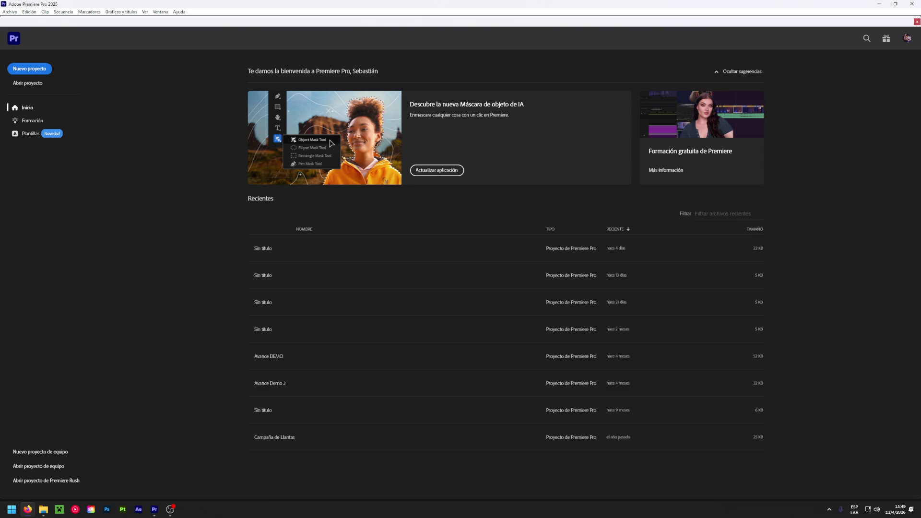
left_click(27, 69)
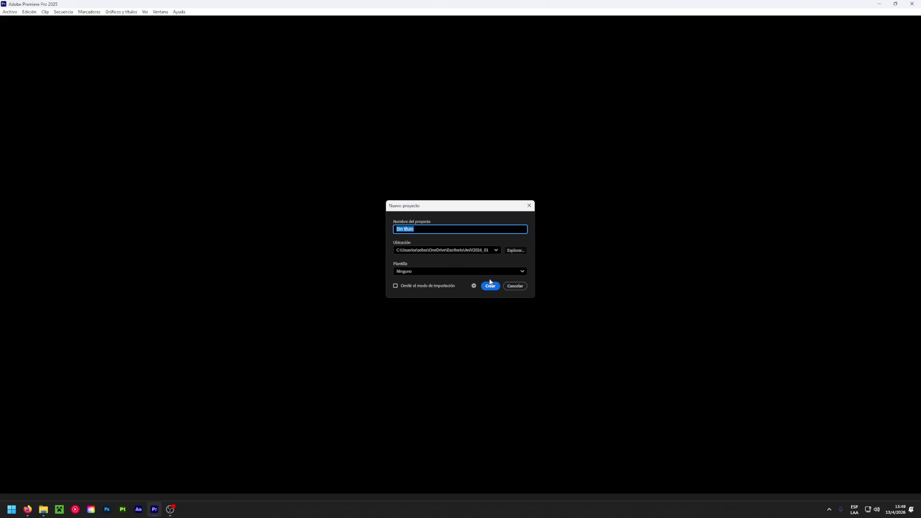
left_click(486, 252)
left_click(486, 252)
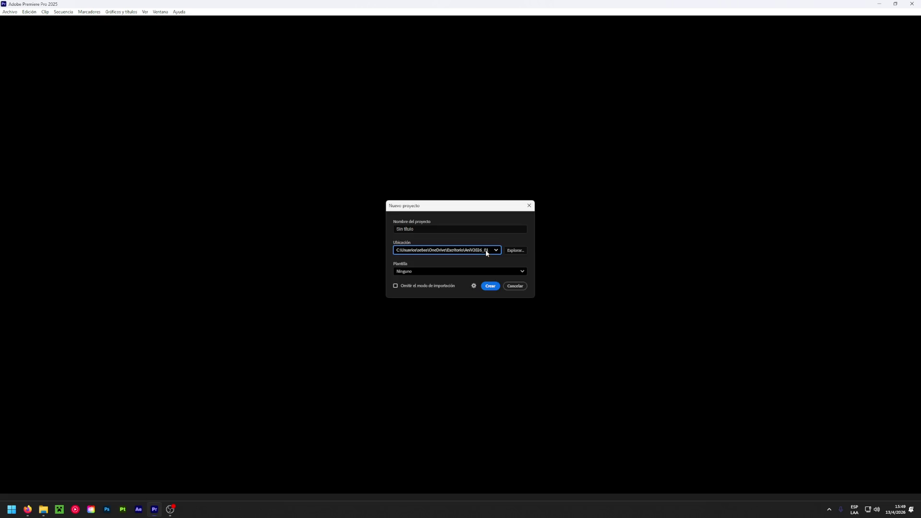
left_click(515, 250)
left_click(31, 86)
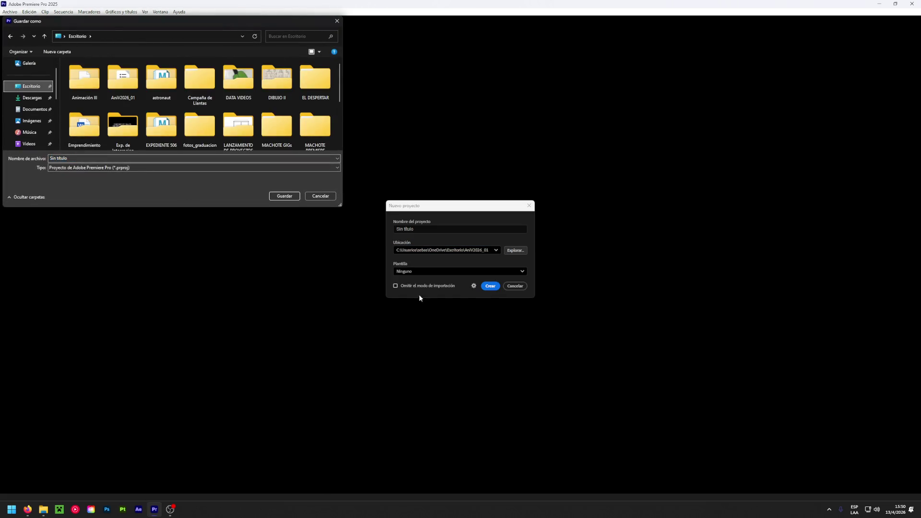
left_click(271, 196)
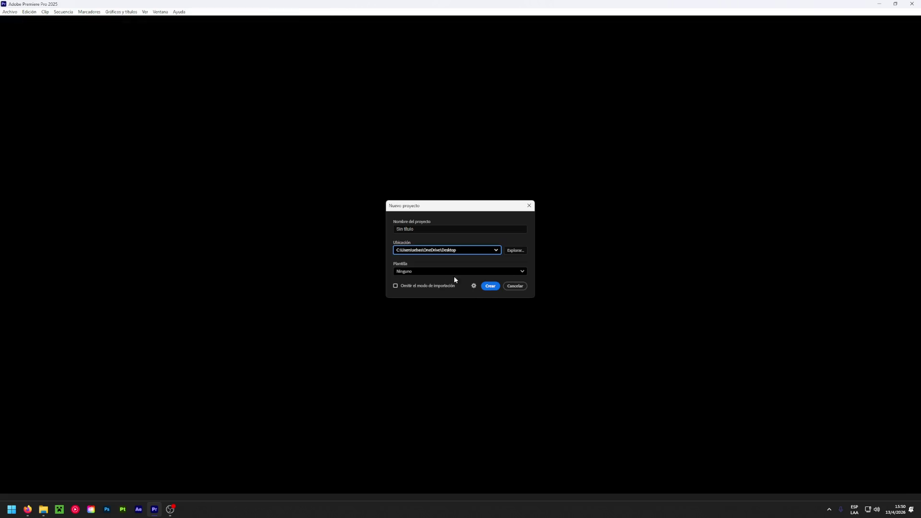
left_click(488, 286)
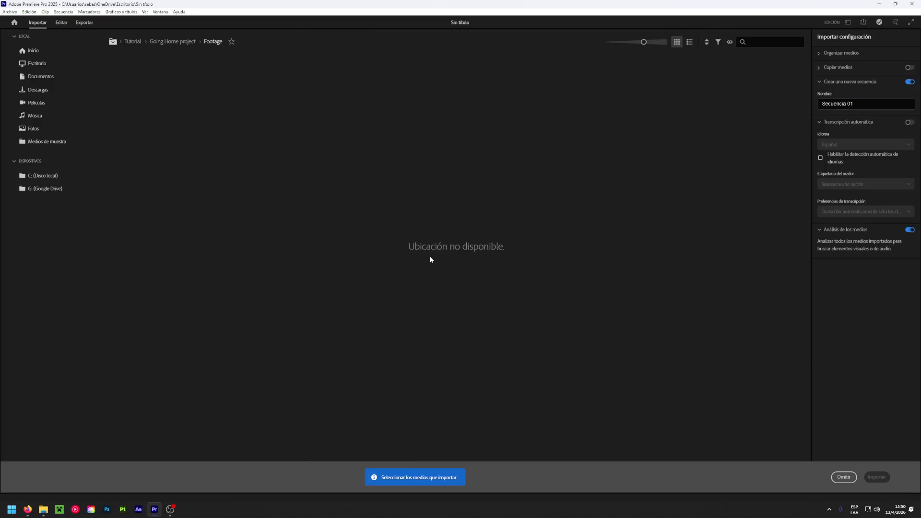
Switch to the Editar workspace and import avance_final.avi into the project
left_click(58, 24)
double_click(132, 335)
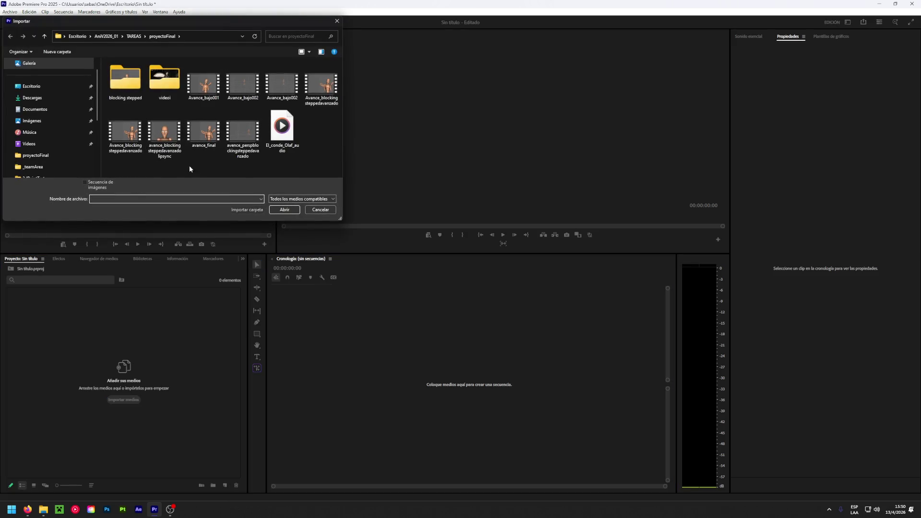
double_click(200, 143)
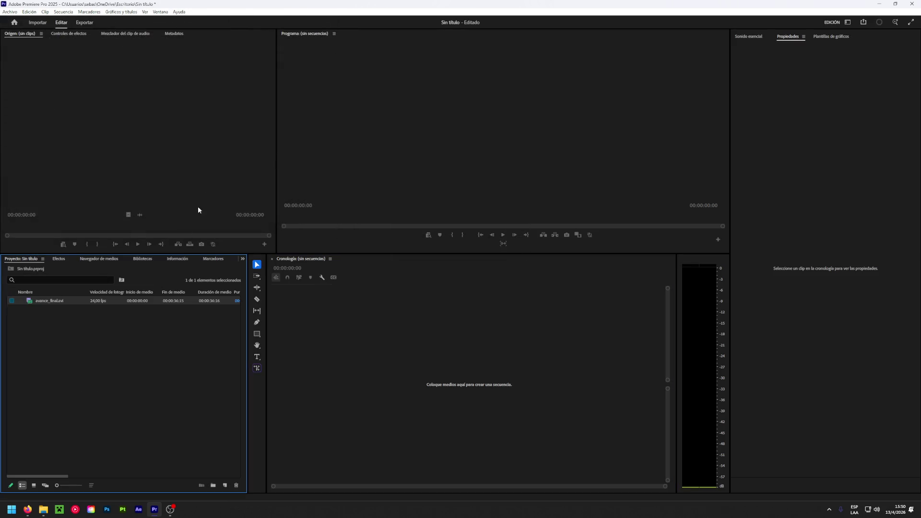
Import El_conde_Olaf.mp4 and build a new sequence from avance_final.avi
double_click(71, 327)
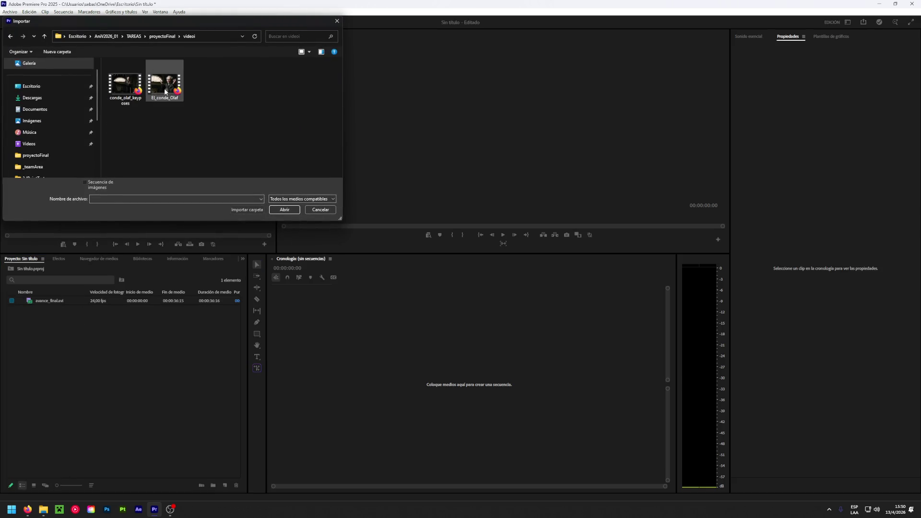
double_click(165, 92)
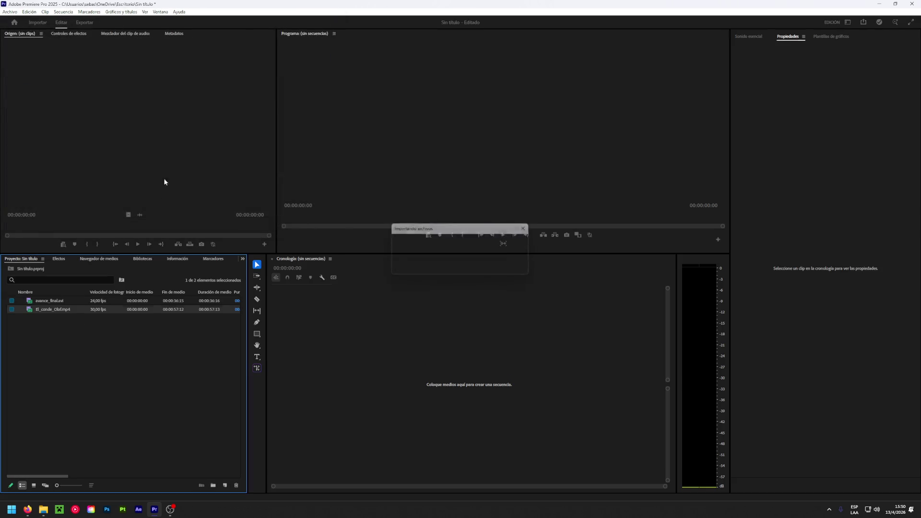
left_click(58, 301)
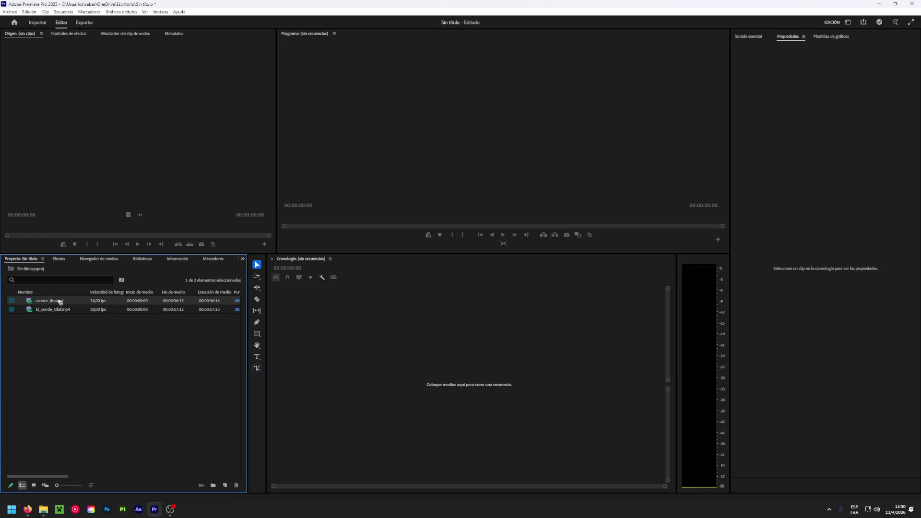
left_click_drag(300, 341, 329, 343)
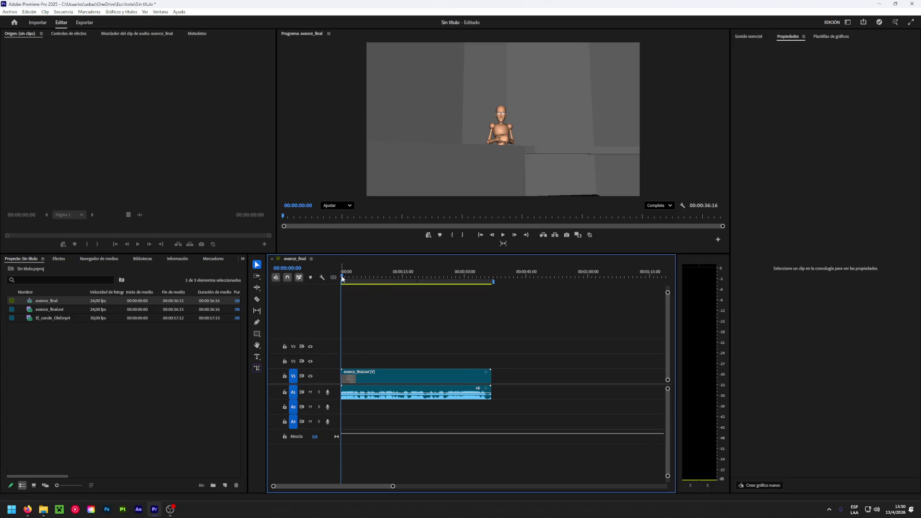
Place El_conde_Olaf.mp4 on V2 above the playblast and trim it to end at 00:00:36:16
left_click_drag(343, 278, 362, 273)
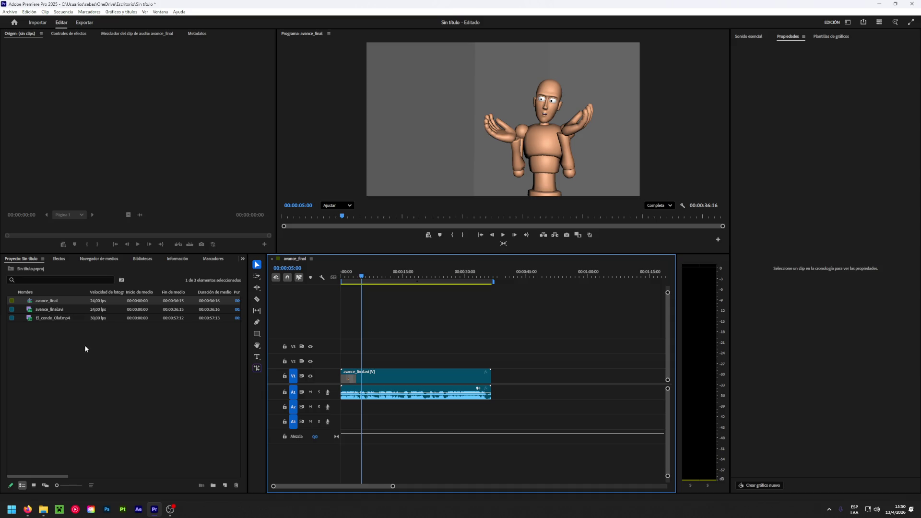
mouse_move(72, 318)
left_mouse_down()
mouse_move(365, 367)
mouse_move(340, 366)
left_mouse_up()
left_click(350, 278)
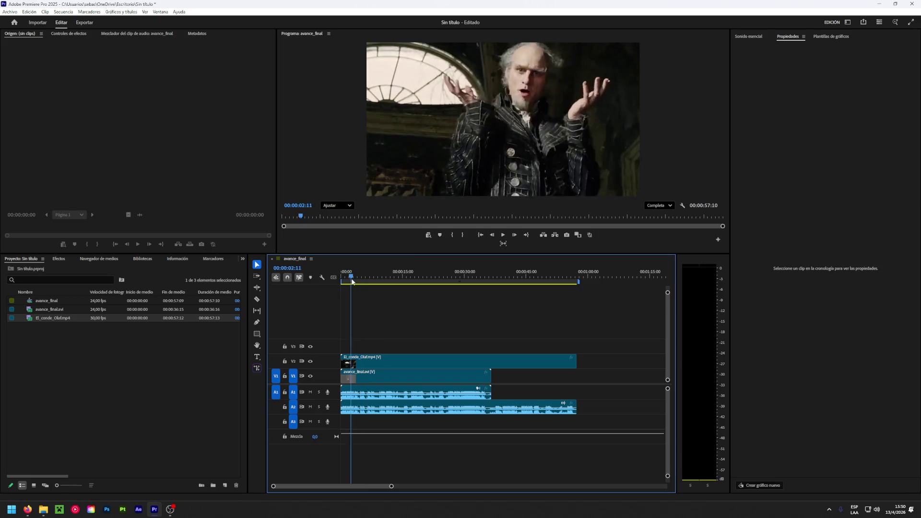
left_click_drag(352, 280, 576, 326)
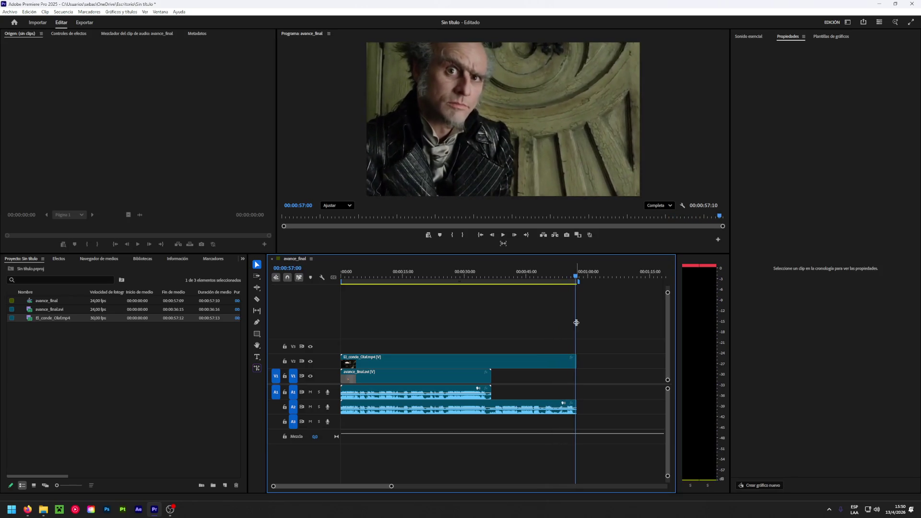
left_click_drag(575, 358, 493, 357)
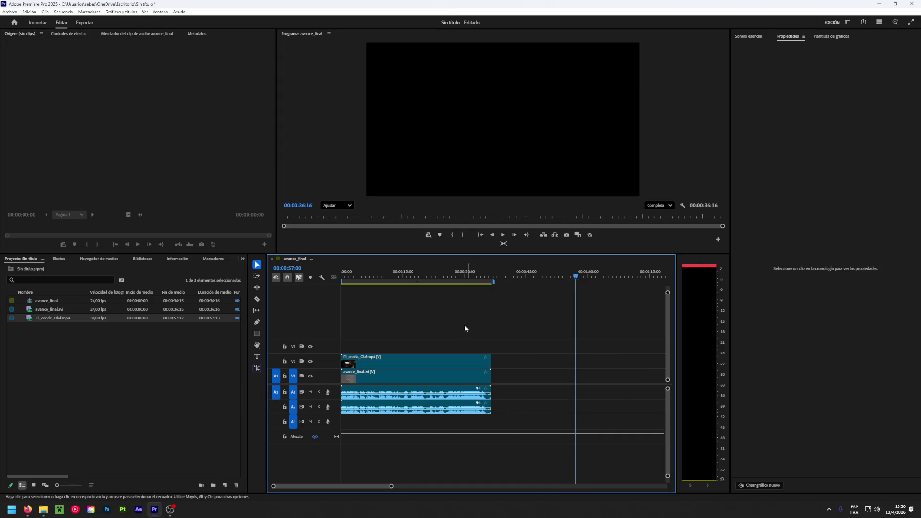
Unlink El_conde_Olaf's audio from its video and delete the A2 audio with Desvincular
right_click(435, 361)
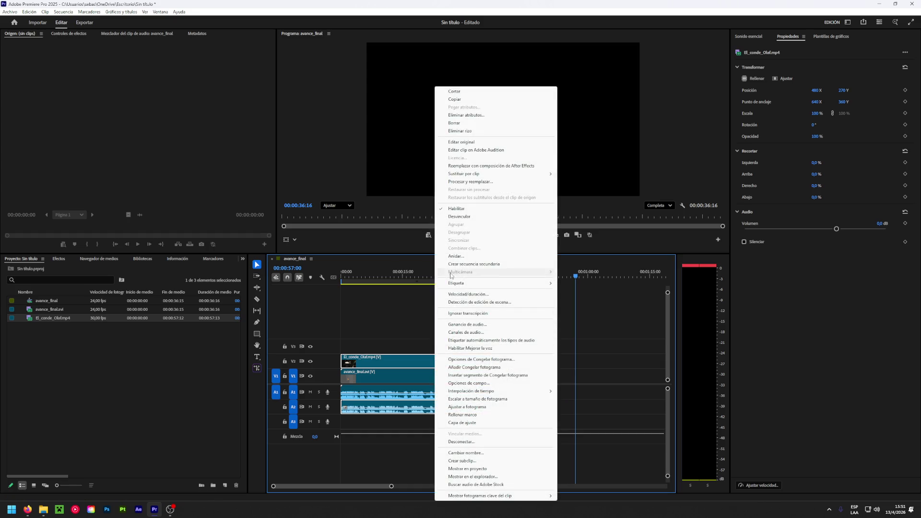
left_click(459, 216)
left_click(515, 393)
left_click(487, 406)
key("Delete")
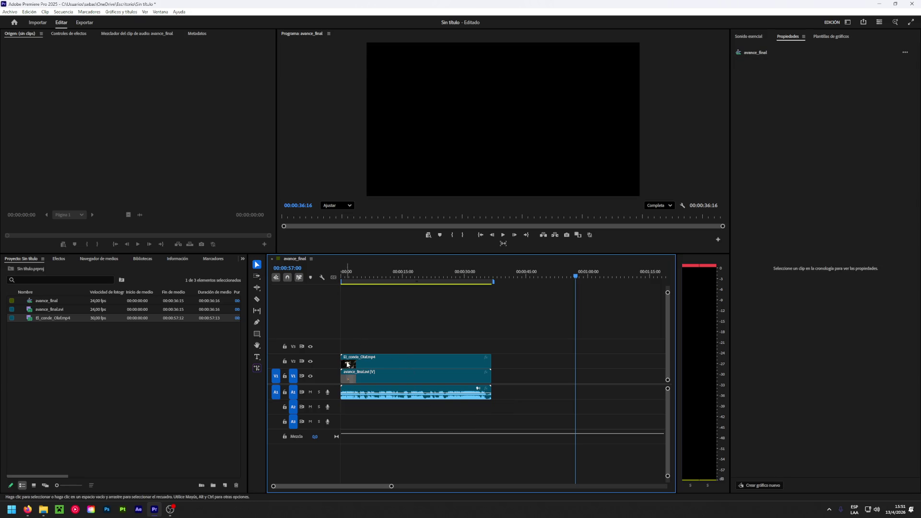
left_click_drag(361, 275, 410, 272)
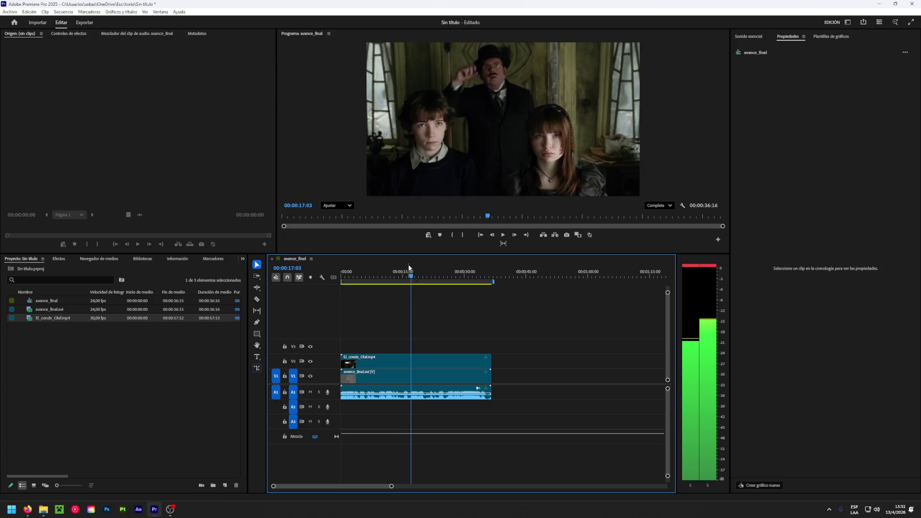
Razor-cut the El_conde_Olaf clip near 00:00:17:04 and delete the earlier piece
key("c")
left_click(411, 358)
key("v")
left_click(370, 356)
key("Delete")
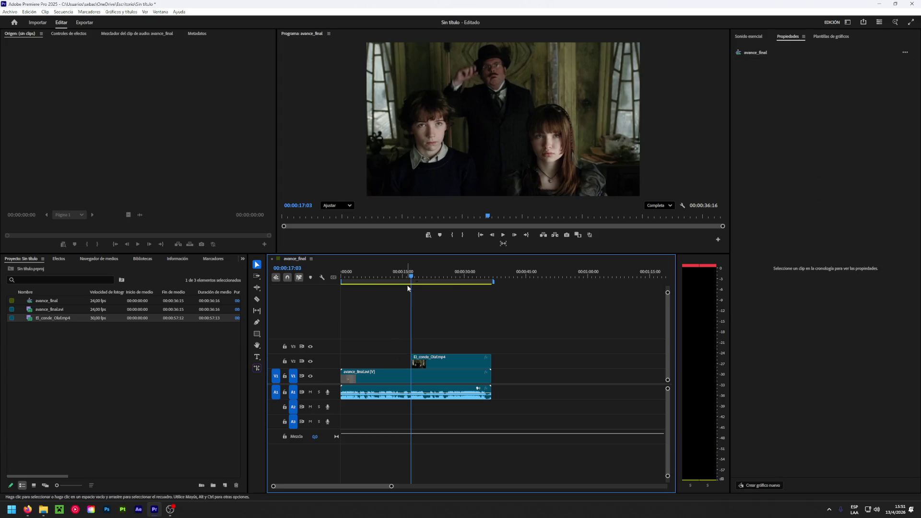
Cut the V2 clip again at 00:00:19:01 and play back from the cut to review
left_click(422, 278)
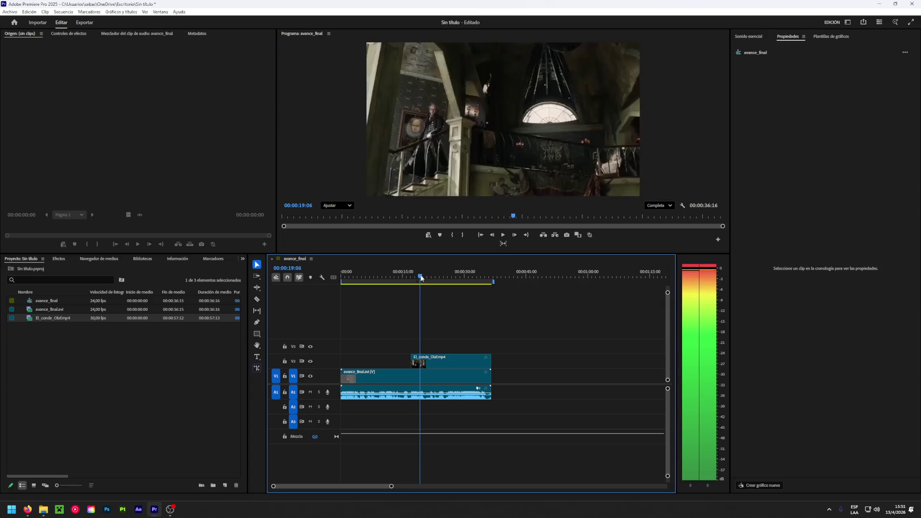
left_click(418, 279)
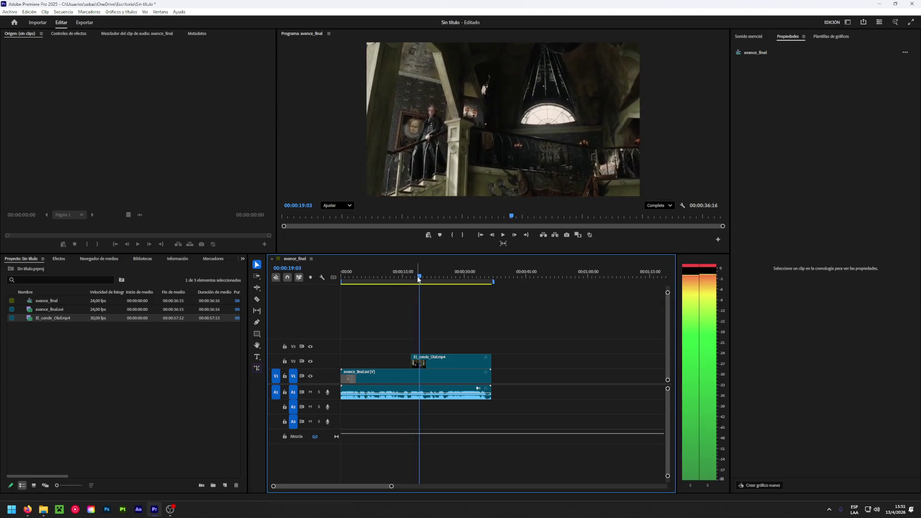
left_click(418, 279)
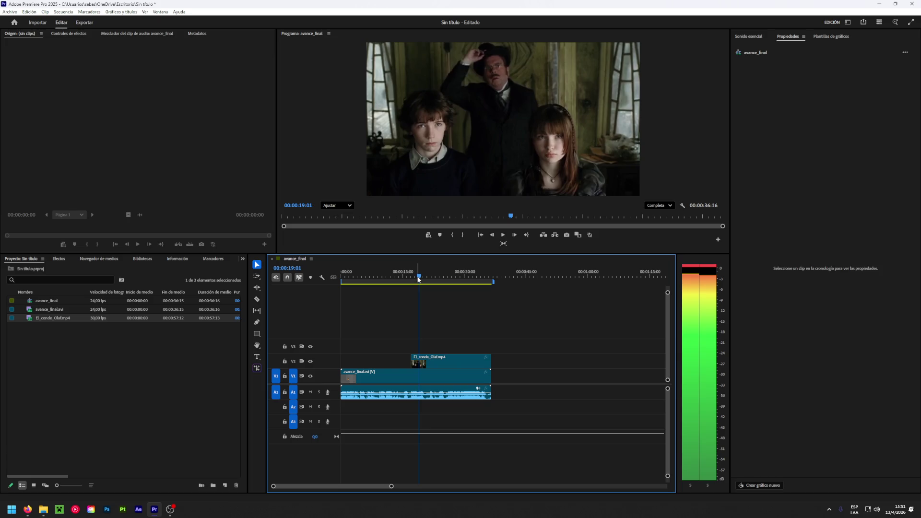
key("c")
left_click(421, 363)
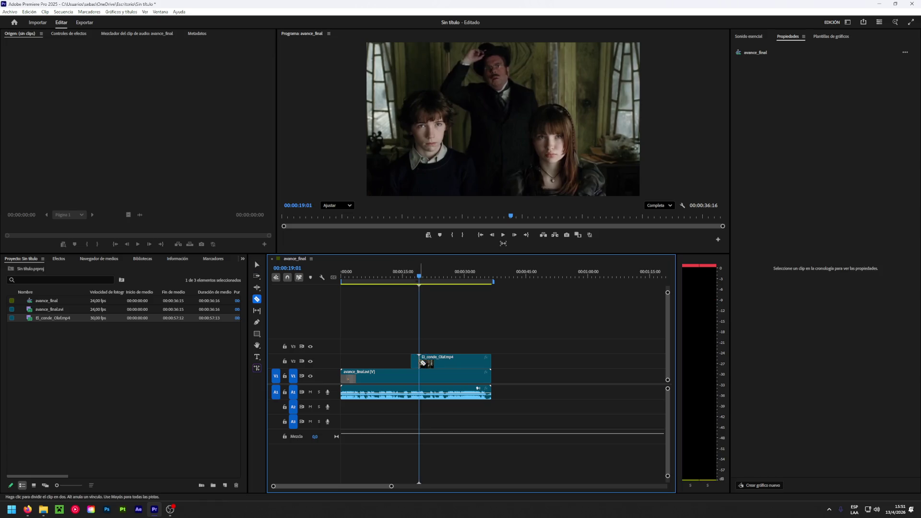
left_click(423, 277)
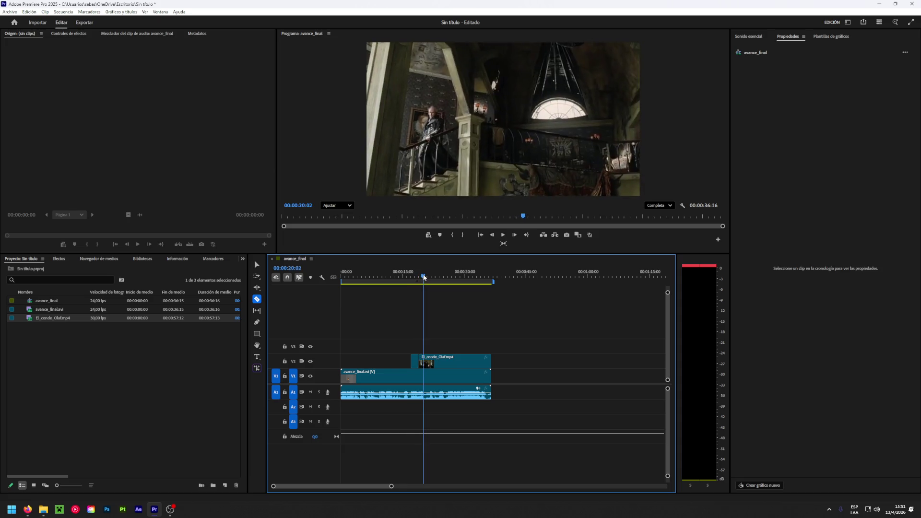
left_click_drag(424, 277, 423, 277)
key("Left")
key("Left")
key("Left")
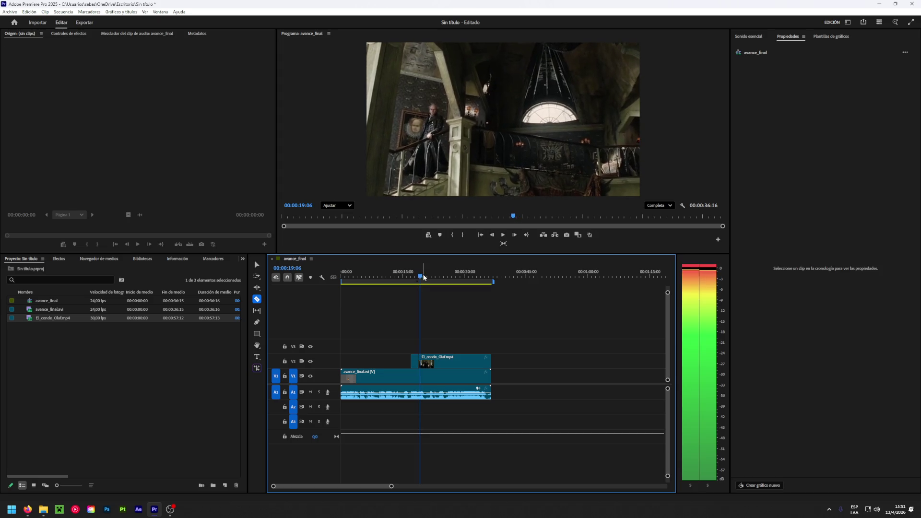
key("Left")
key("Left")
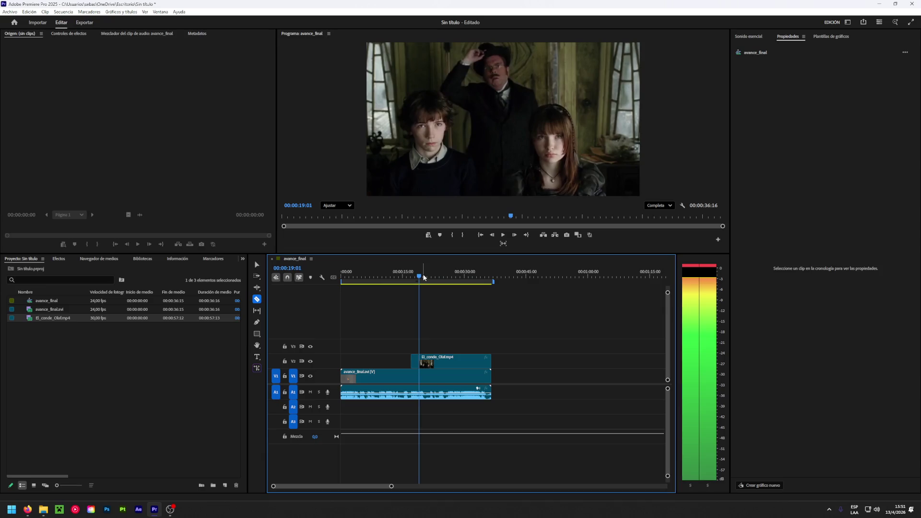
key("space")
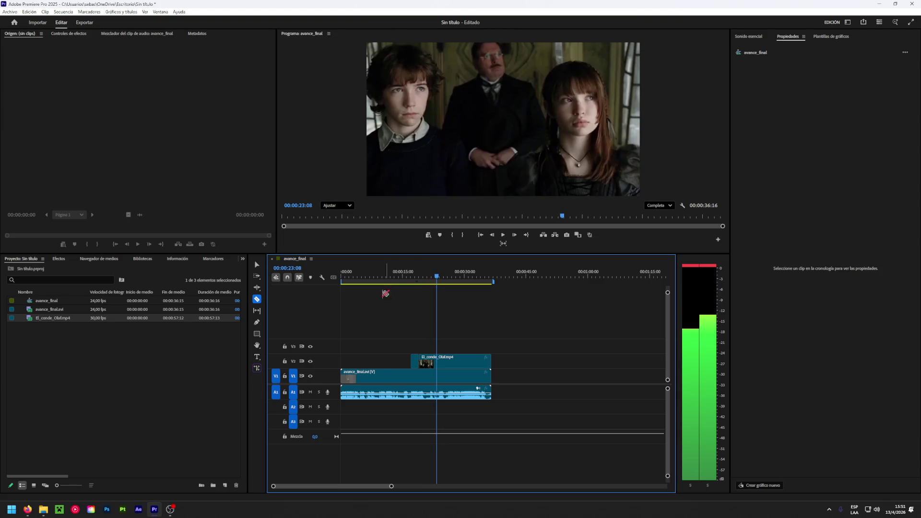
Cut V2 at 00:00:23:08 and delete the short piece before that cut
left_click(441, 362)
key("v")
left_click(427, 362)
key("Delete")
left_click(444, 277)
left_click_drag(444, 277, 447, 277)
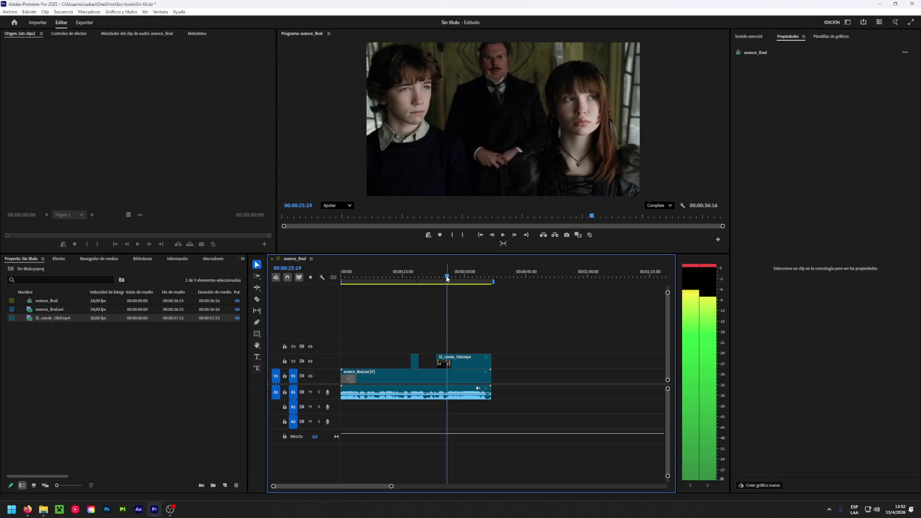
Remove the trailing piece of the El_conde_Olaf clip after about 00:00:25:19
key("c")
key("v")
left_click(443, 361)
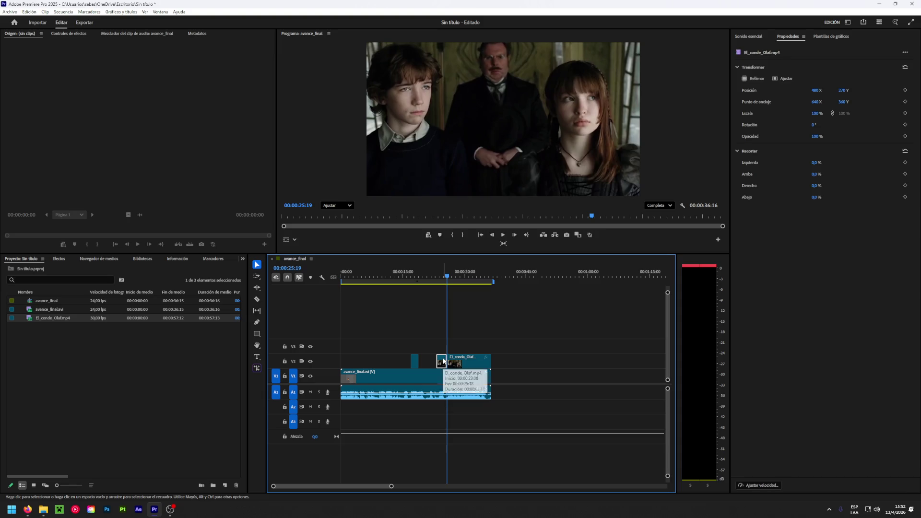
left_click(477, 361)
key("Delete")
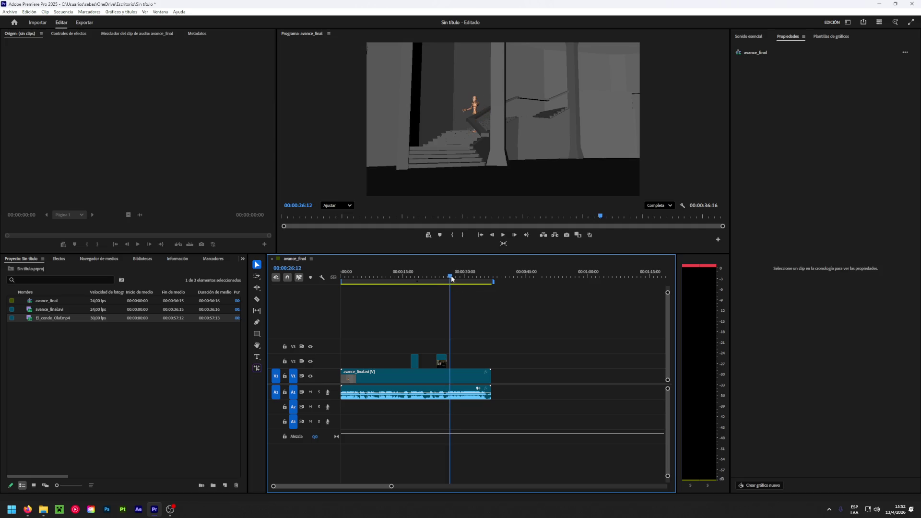
Rewind to about 00:00:12 and play back the edited sequence
left_click_drag(449, 279, 395, 284)
key("space")
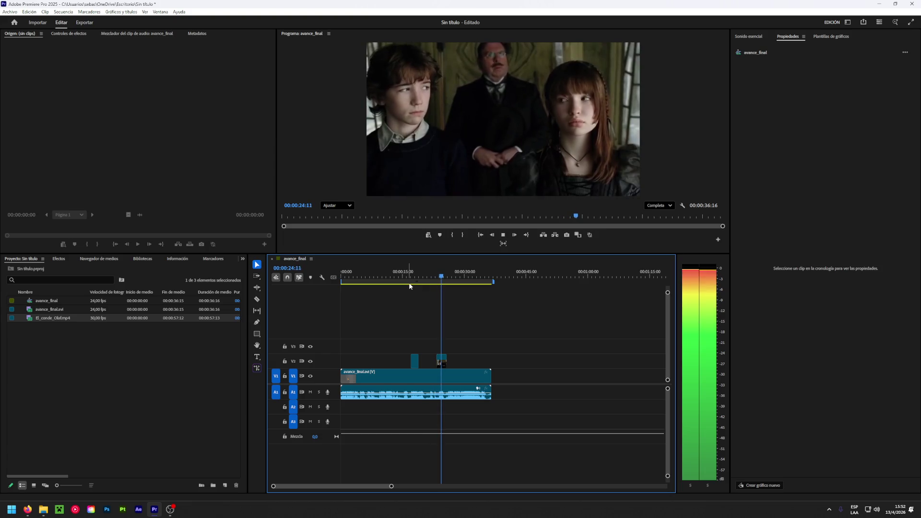
key("space")
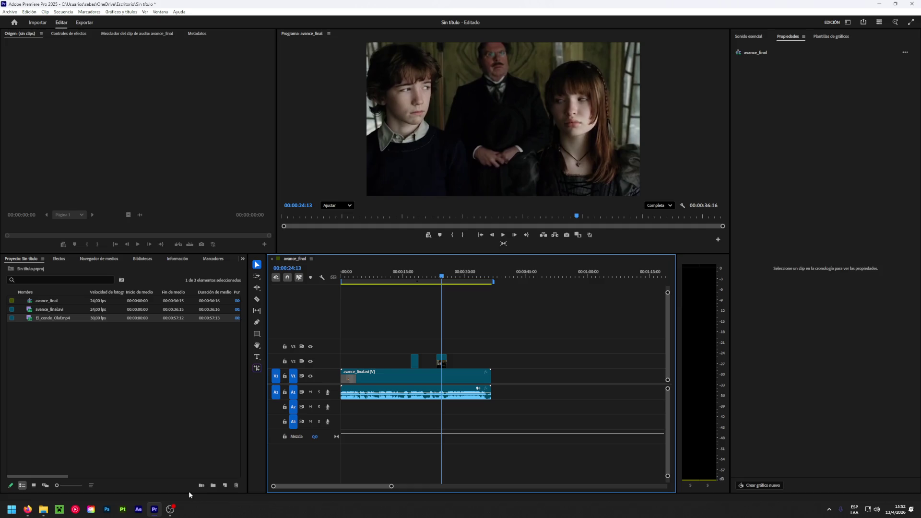
Unlink avance_final.avi's audio, delete its V1 video, and minimize Premiere Pro
right_click(412, 376)
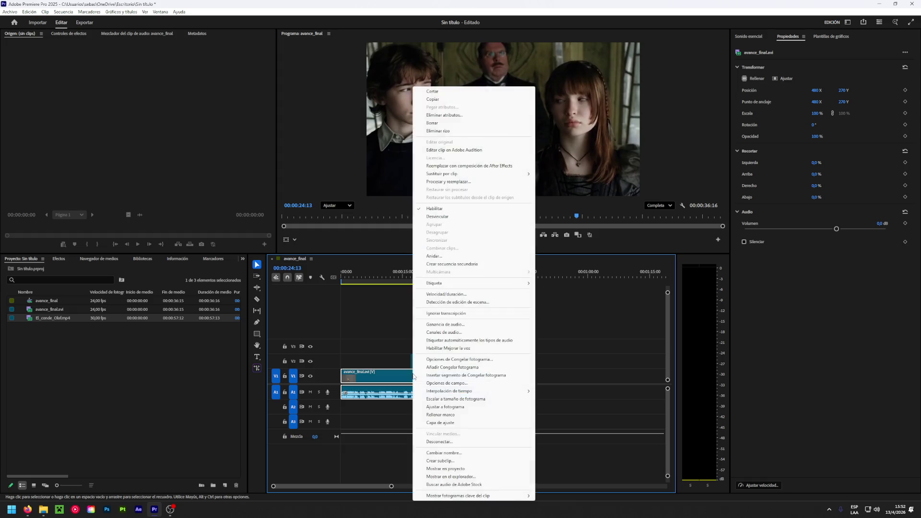
left_click(438, 216)
left_click(397, 362)
left_click(380, 380)
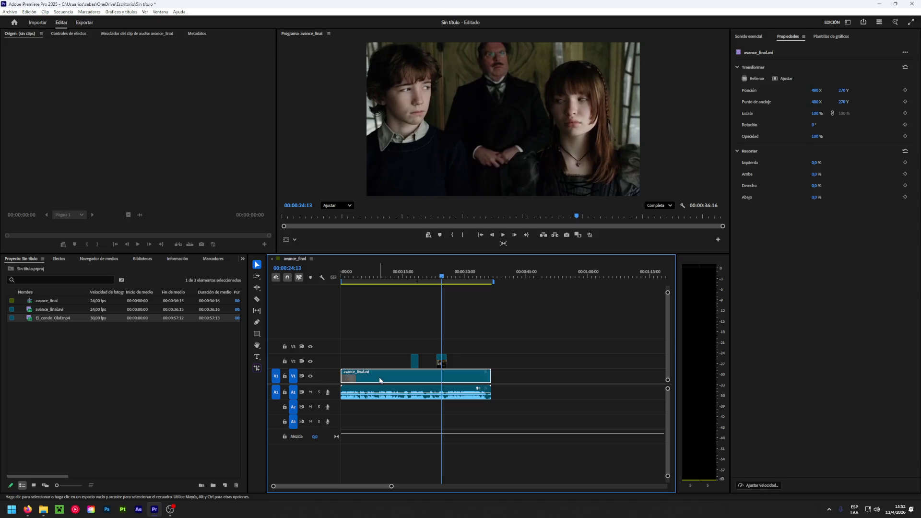
key("Delete")
left_click(147, 355)
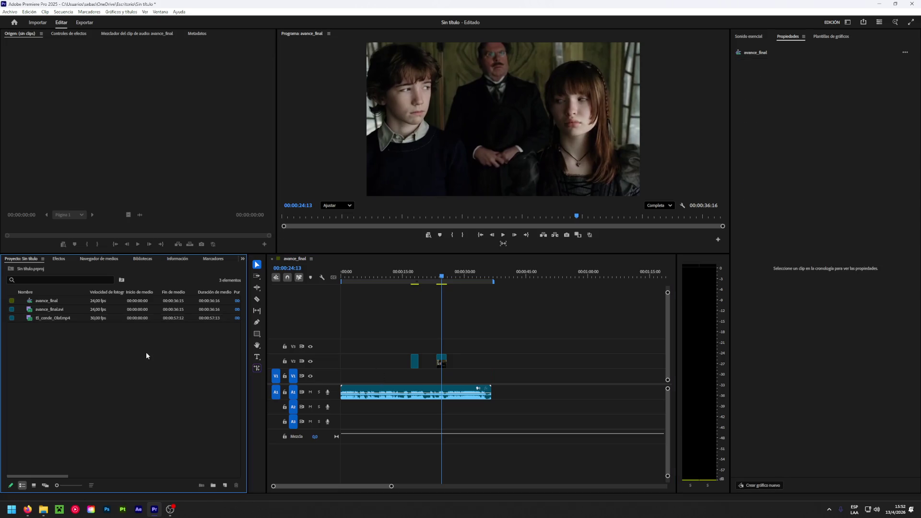
left_click(879, 3)
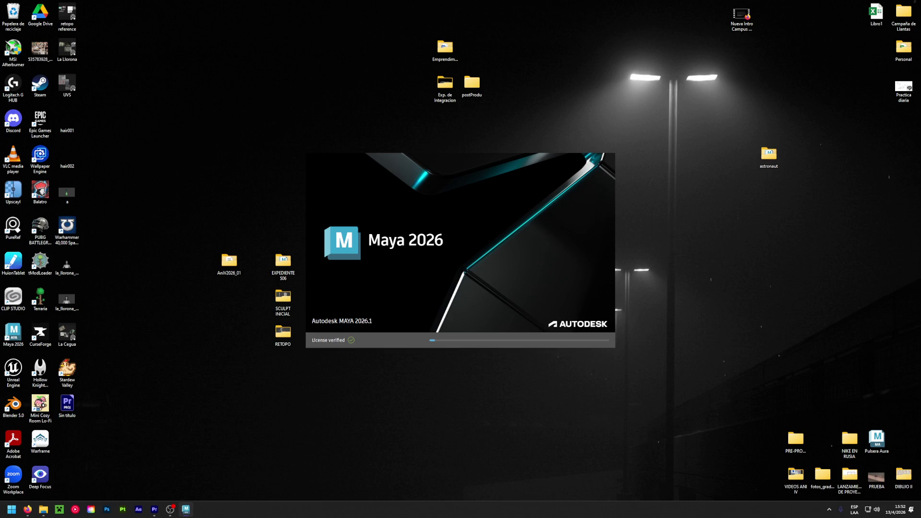
Restore Premiere and delete avance_final.avi from the Project panel, confirming with Sí
left_click(154, 508)
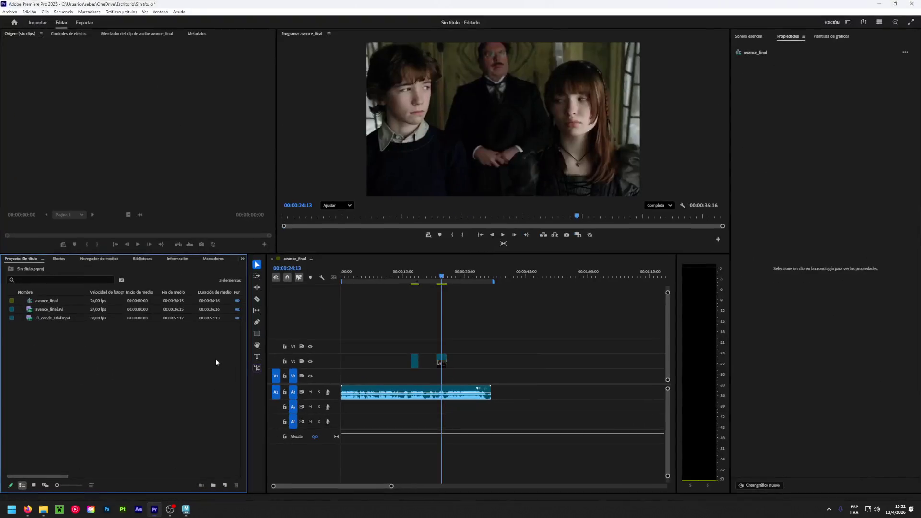
left_click(62, 311)
key("Delete")
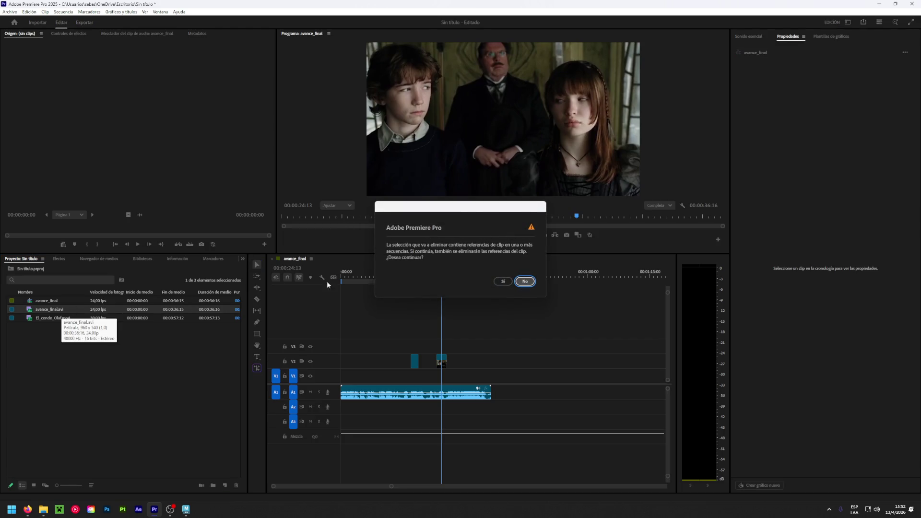
left_click(501, 282)
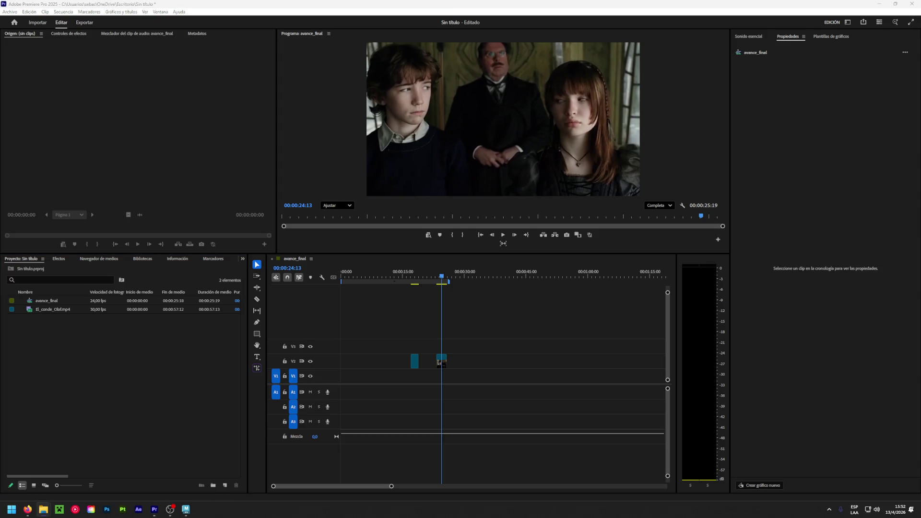
key("alt+Tab")
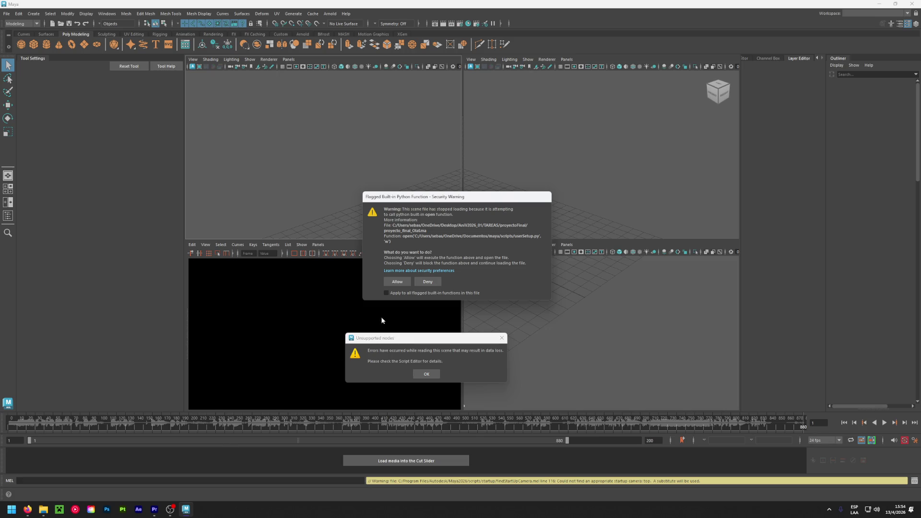
Allow the scene's flagged Python function and accept the second loading warning
left_click(397, 281)
left_click(384, 293)
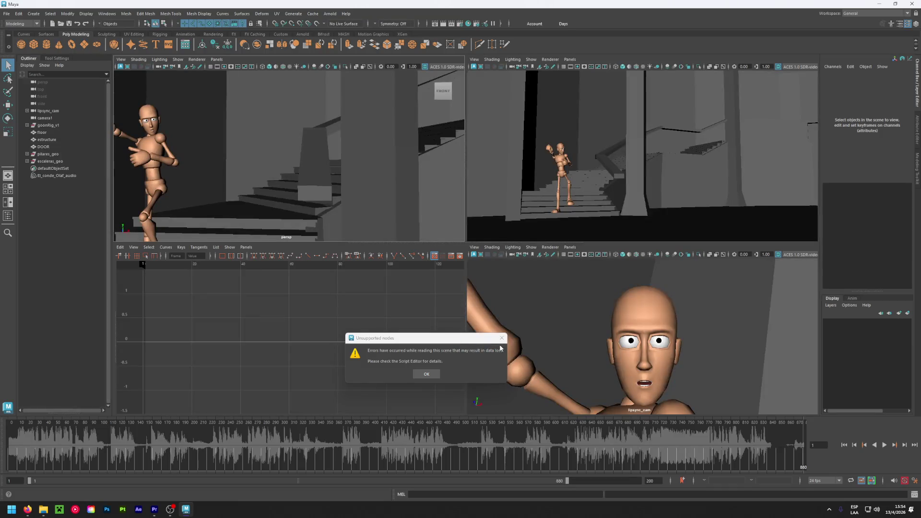
Dismiss the unsupported-nodes warning and set Pillar03's Visibility back to 1
left_click(426, 374)
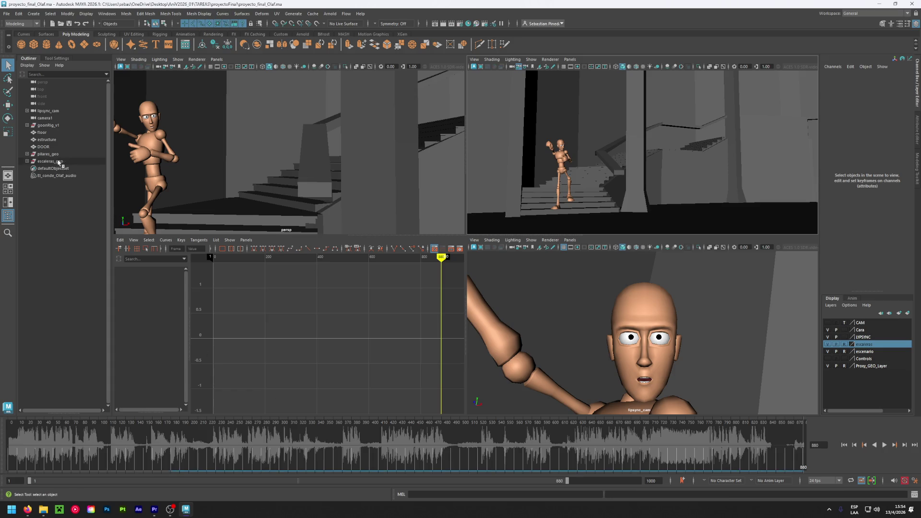
left_click(27, 154)
left_click(48, 175)
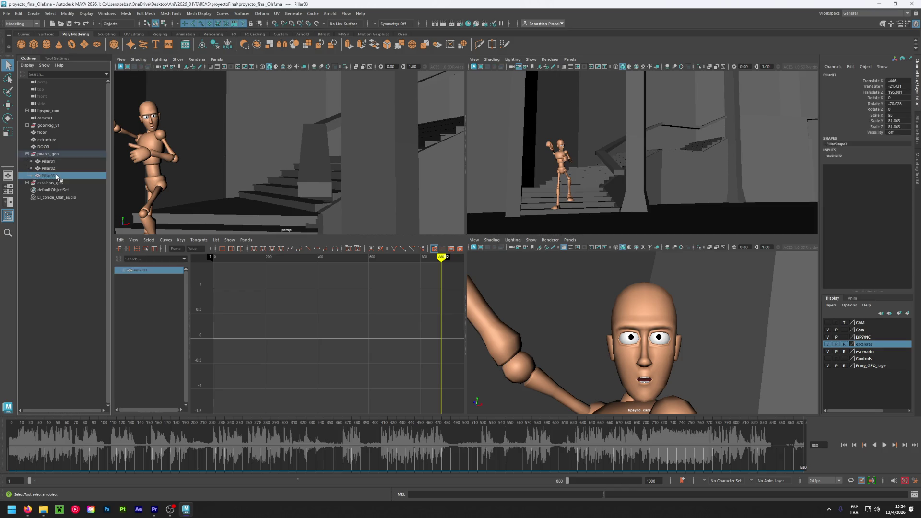
left_click(890, 133)
type("1")
key("Return")
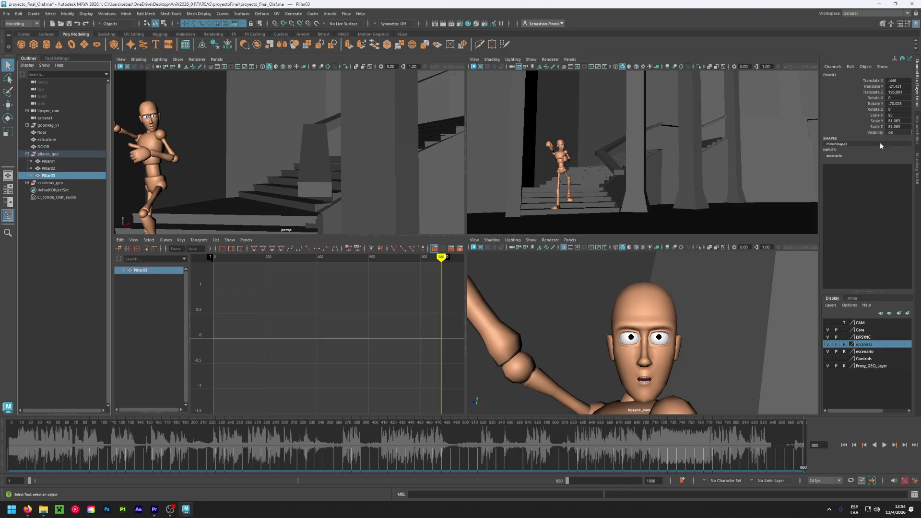
Scrub the animation and narrow the playback range to frames 452–629
left_click_drag(363, 441, 446, 439)
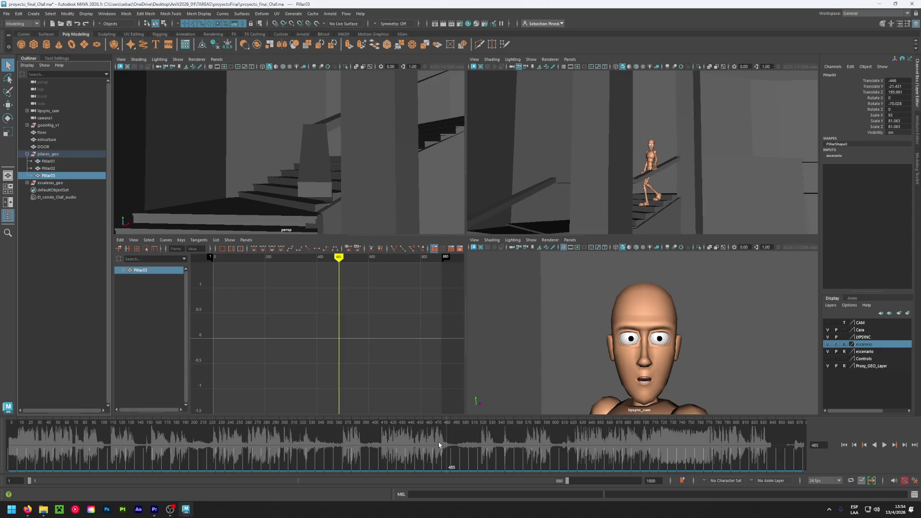
mouse_move(567, 480)
left_mouse_down()
mouse_move(140, 477)
mouse_move(377, 481)
left_mouse_up()
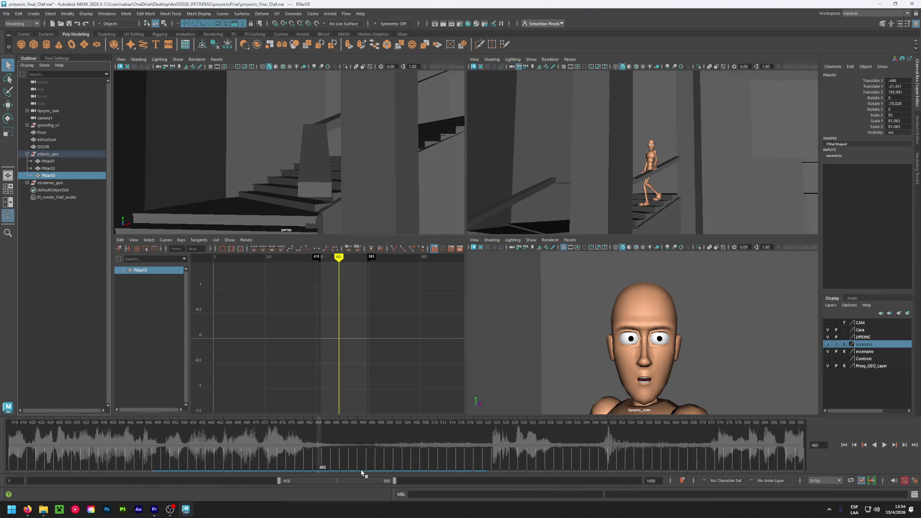
mouse_move(321, 439)
left_mouse_down()
mouse_move(727, 427)
mouse_move(609, 429)
mouse_move(672, 431)
left_mouse_up()
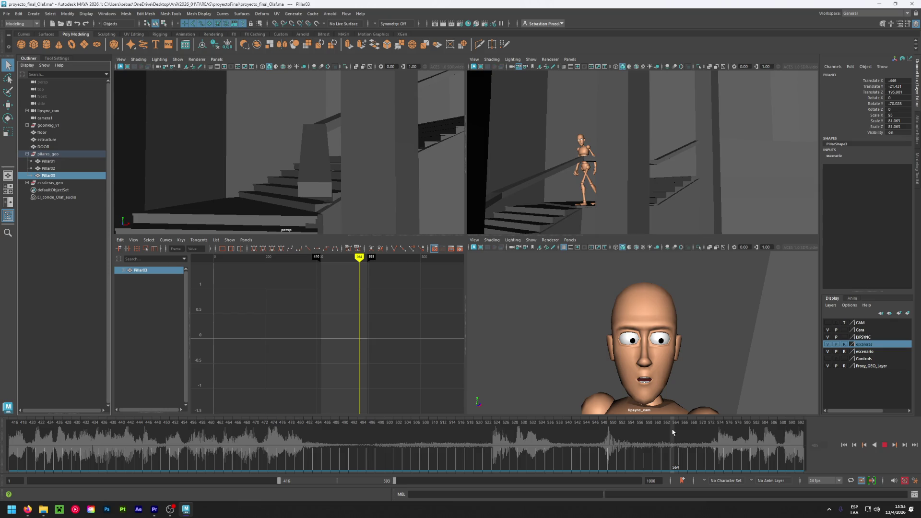
left_click_drag(378, 481, 400, 481)
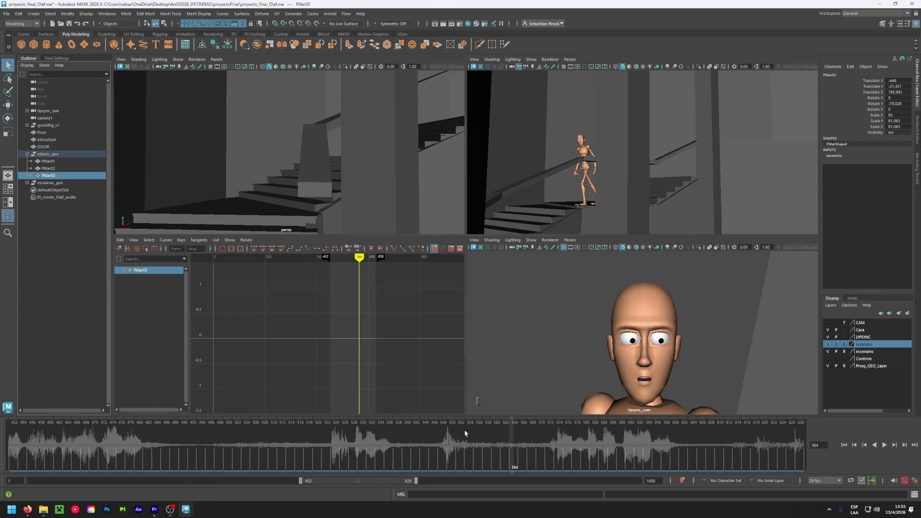
Key Pillar03's Visibility on at frame 564, then set it to 0 around frame 596
right_click(880, 135)
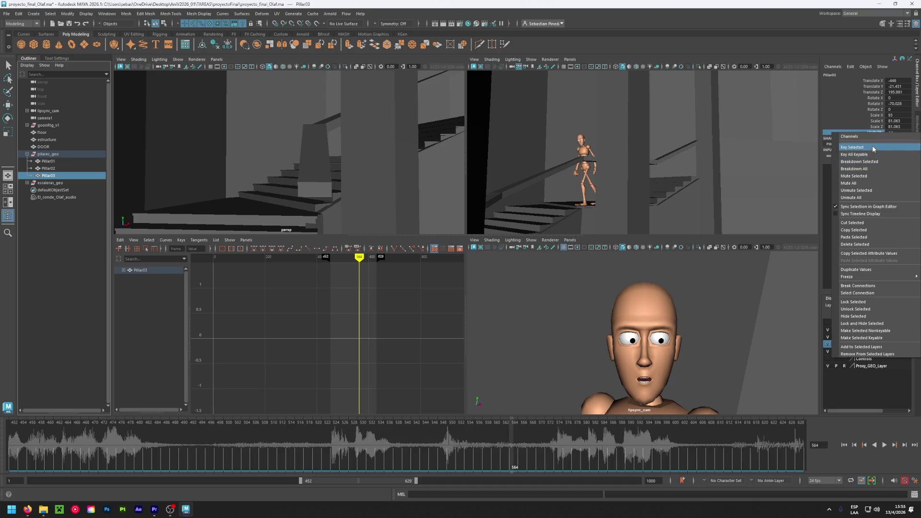
left_click(861, 147)
left_click(540, 444)
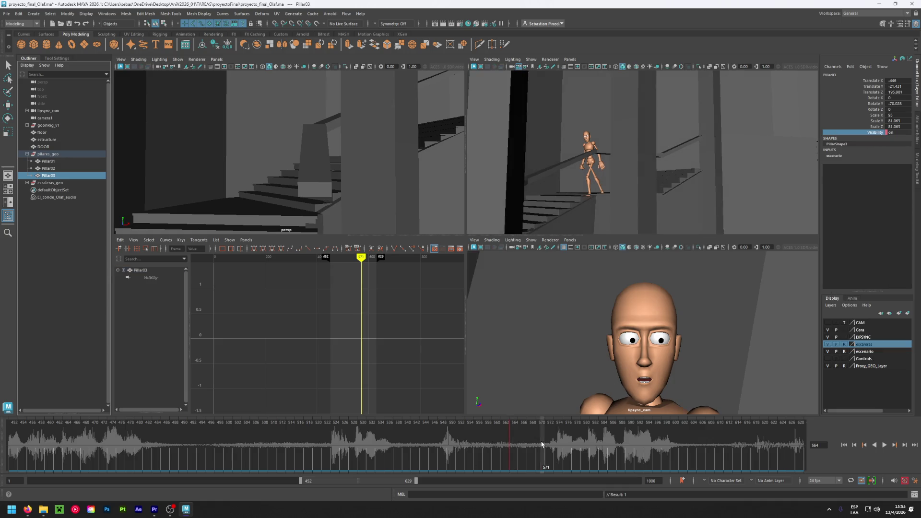
mouse_move(559, 443)
left_mouse_down()
mouse_move(734, 446)
mouse_move(657, 445)
left_mouse_up()
left_click(895, 132)
type("0")
key("Return")
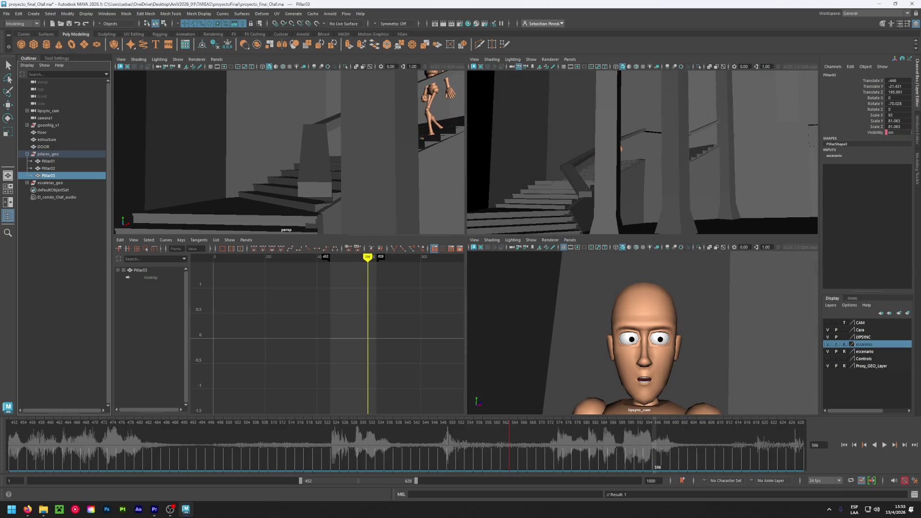
Scrub from frame 554 to 589 to confirm the pillar disappears, then save the scene
left_click(468, 460)
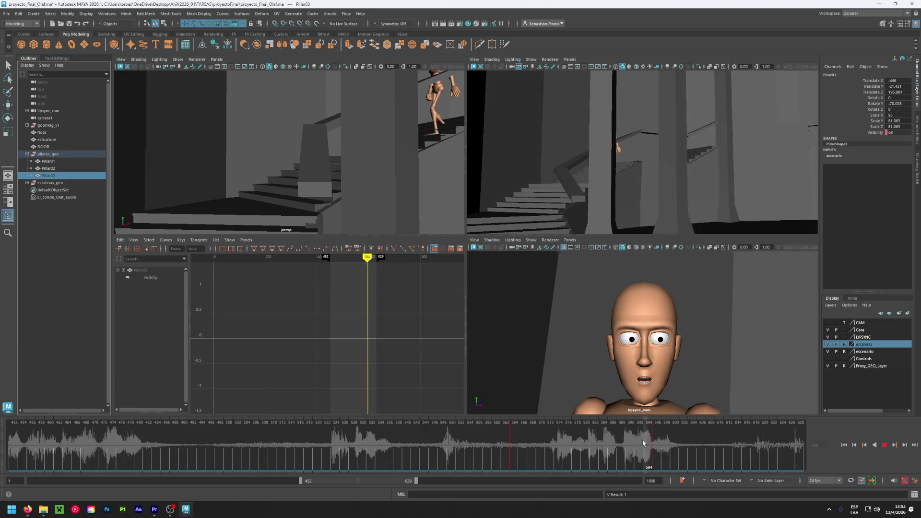
left_click_drag(468, 459, 712, 451)
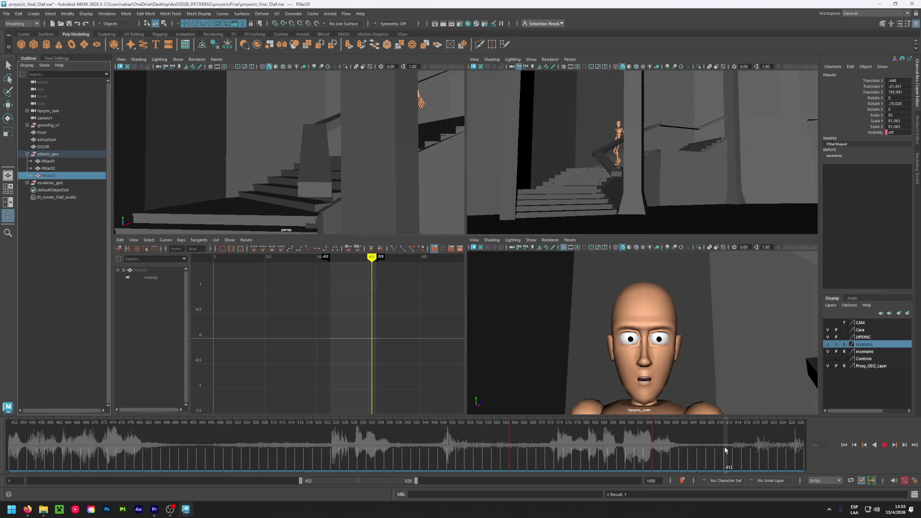
left_click(621, 455)
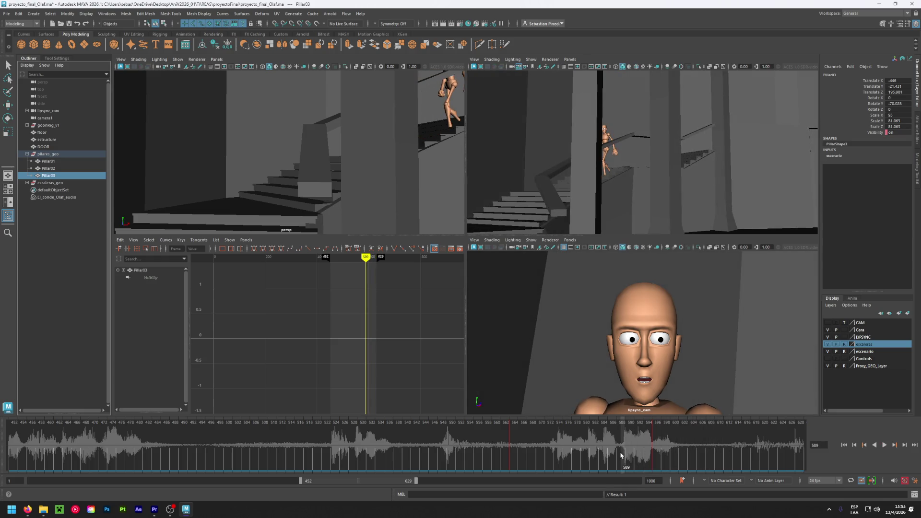
key("ctrl+s")
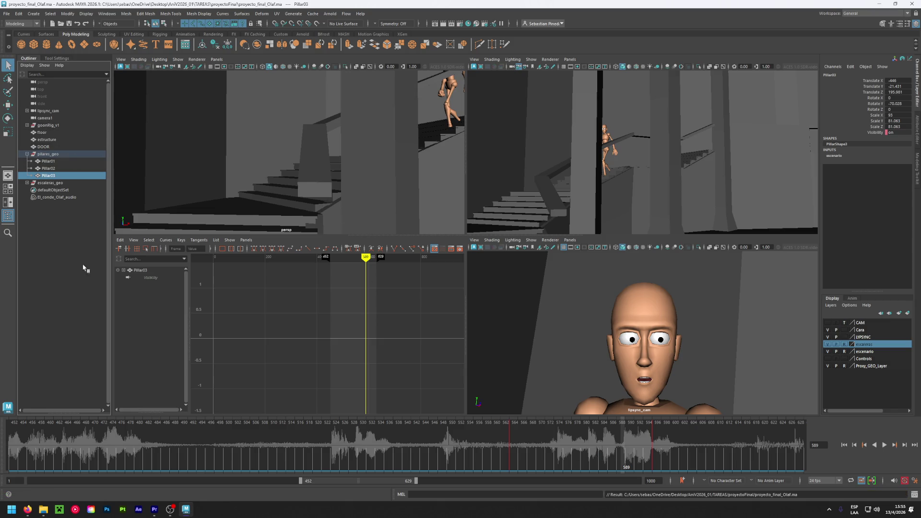
Restore the range to frames 1–1000, maximize the camera view and play back the stairs shot
left_click_drag(309, 481, 17, 465)
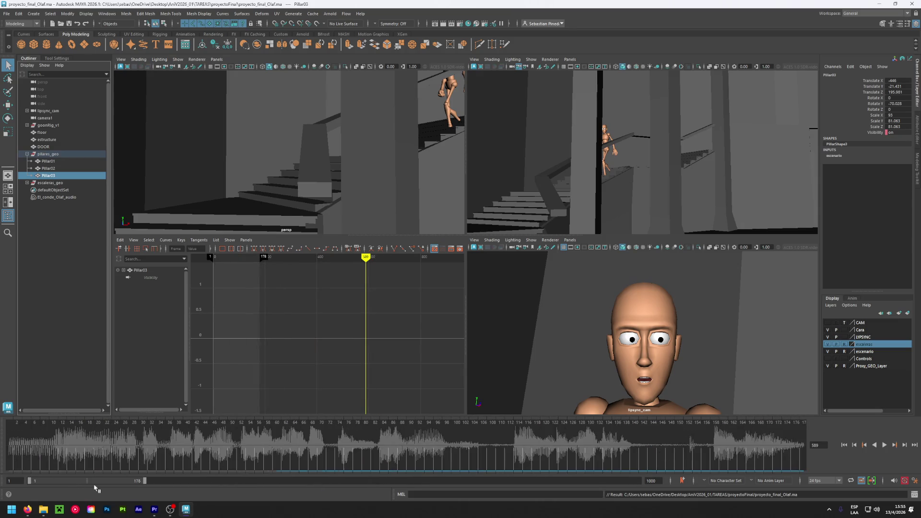
double_click(142, 481)
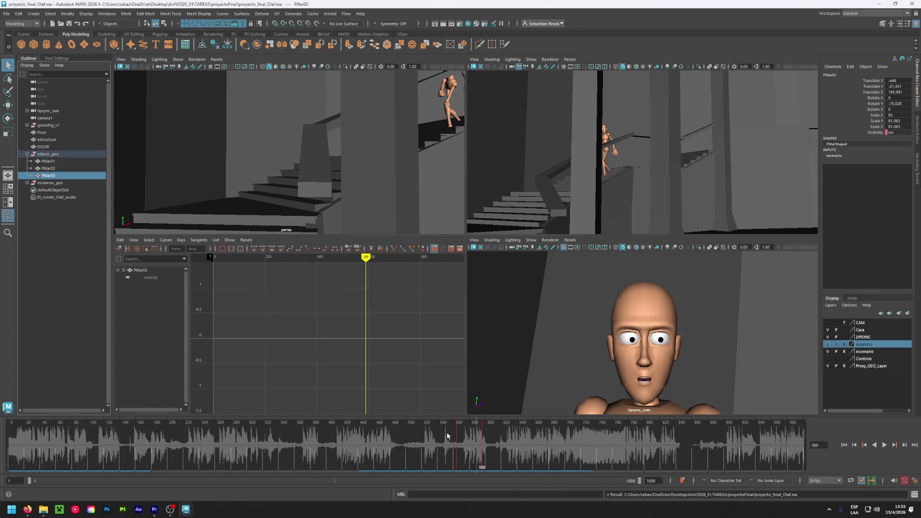
key("space")
left_click(411, 459)
key("alt+v")
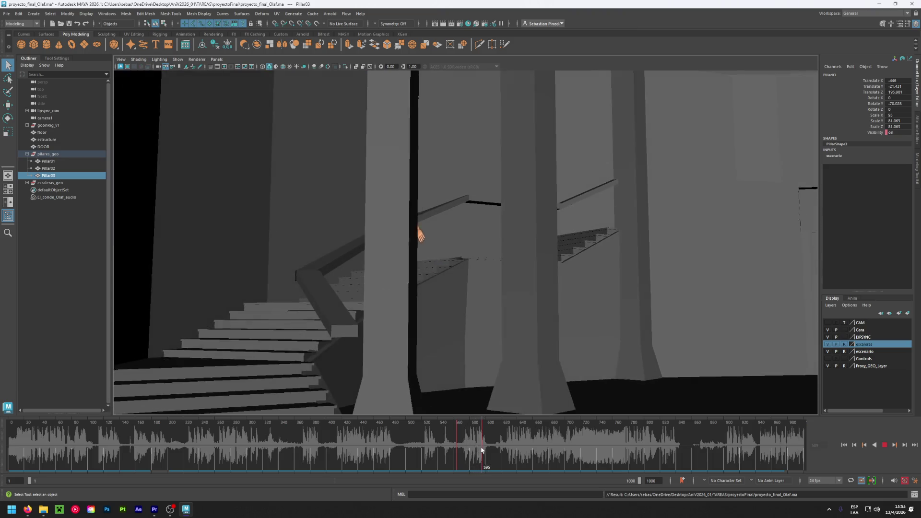
mouse_move(487, 449)
left_mouse_down()
mouse_move(578, 448)
mouse_move(9, 449)
left_mouse_up()
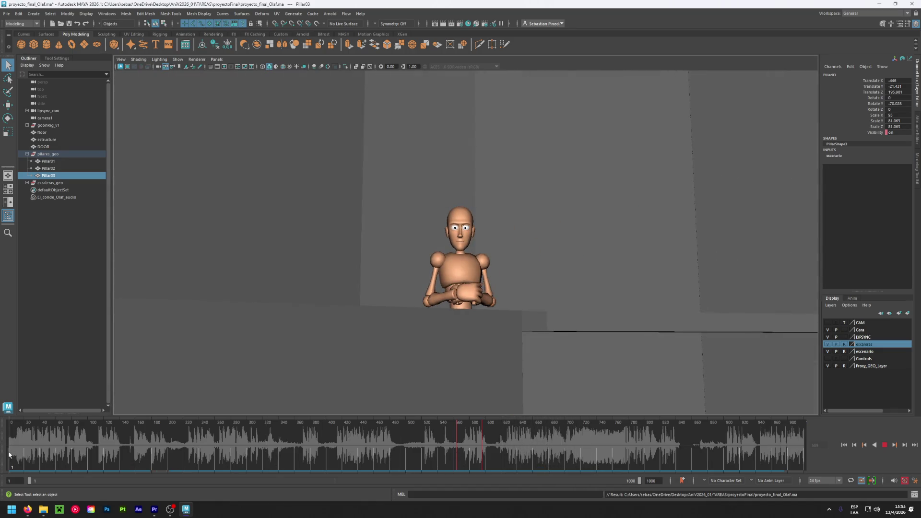
right_click(12, 451)
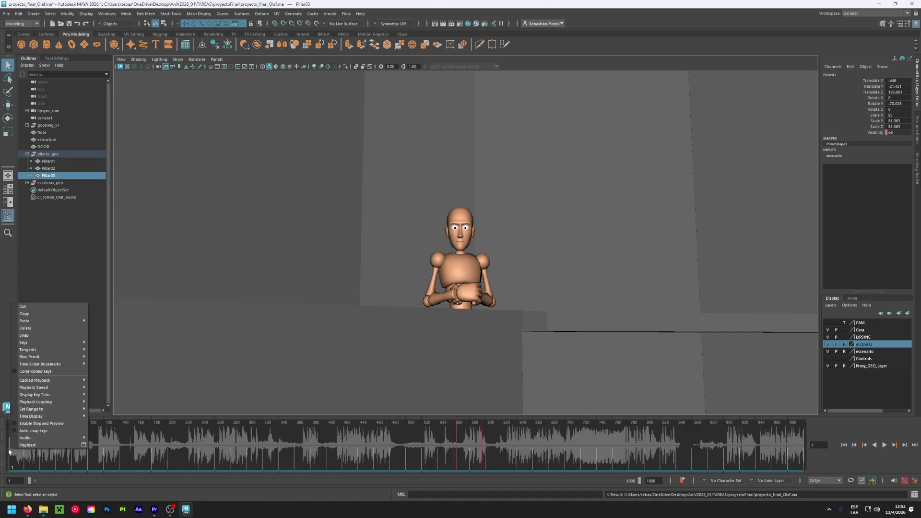
Render a playblast of the full animation and close the player
left_click(84, 445)
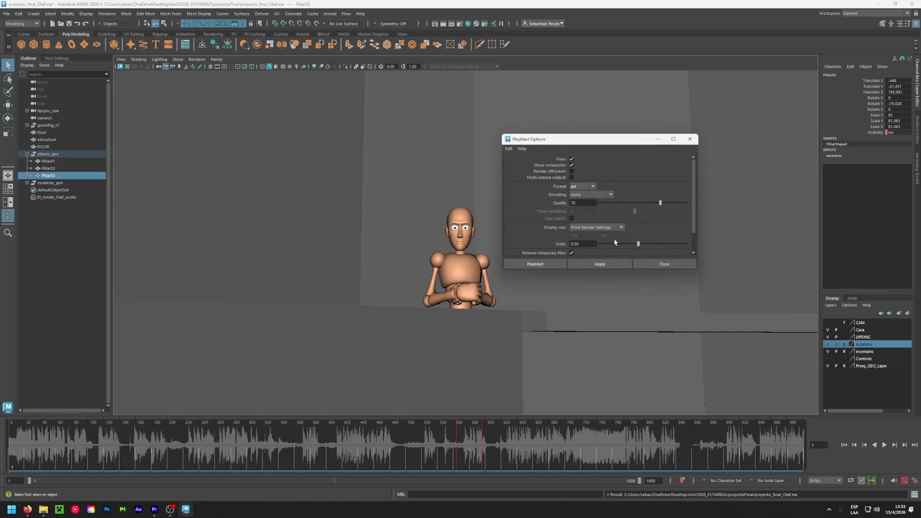
left_click(563, 264)
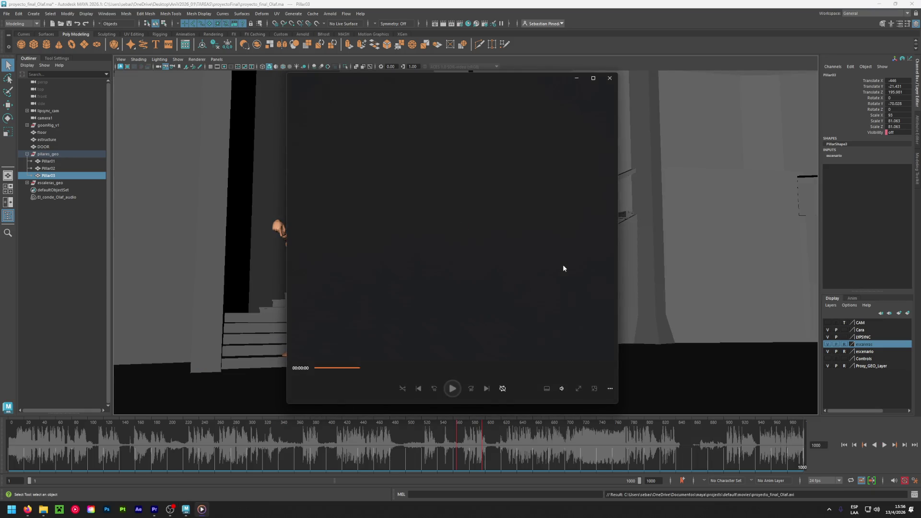
left_click(608, 79)
Save the scene, return to the four-view layout and switch to Premiere Pro
key("ctrl+s")
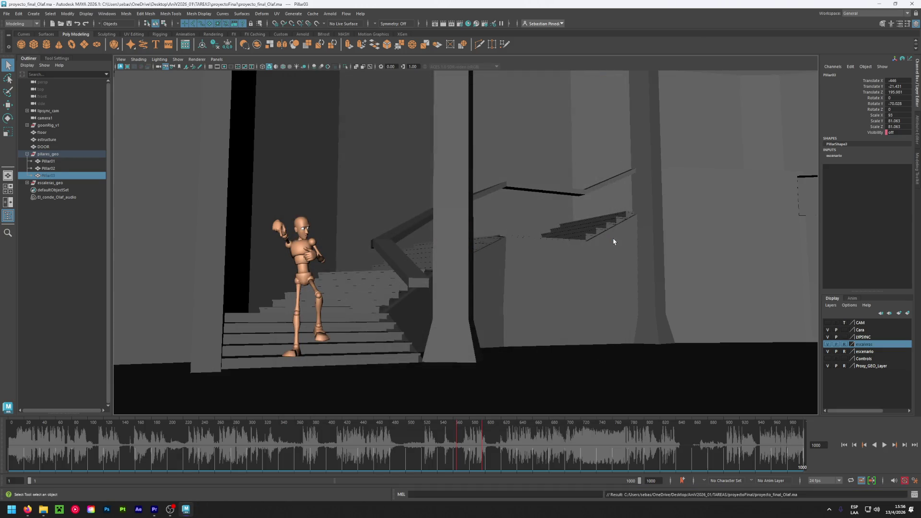
key("space")
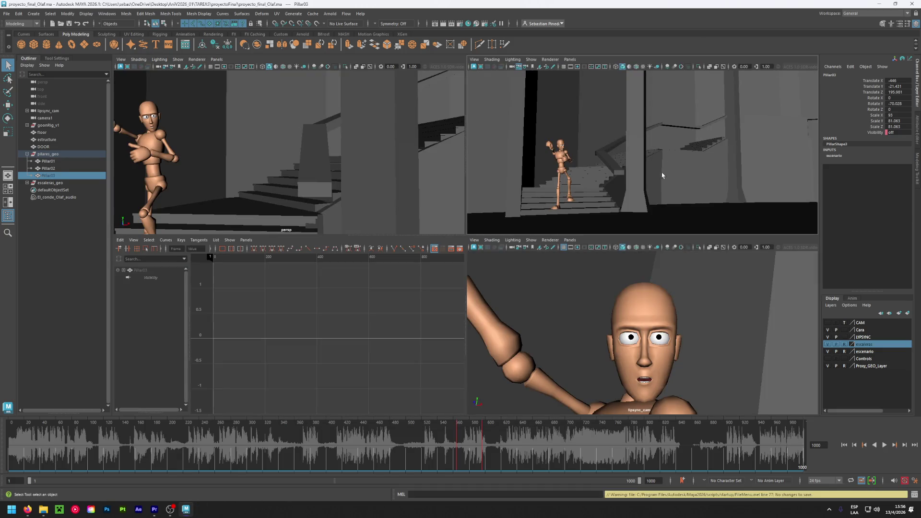
key("alt+Tab")
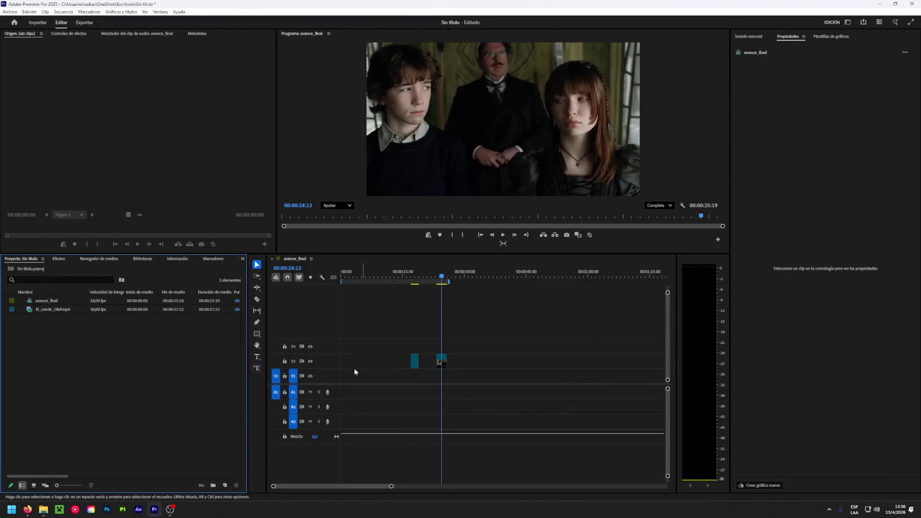
Browse the import dialog to the proyectoFinal folder, then cancel without importing
double_click(91, 329)
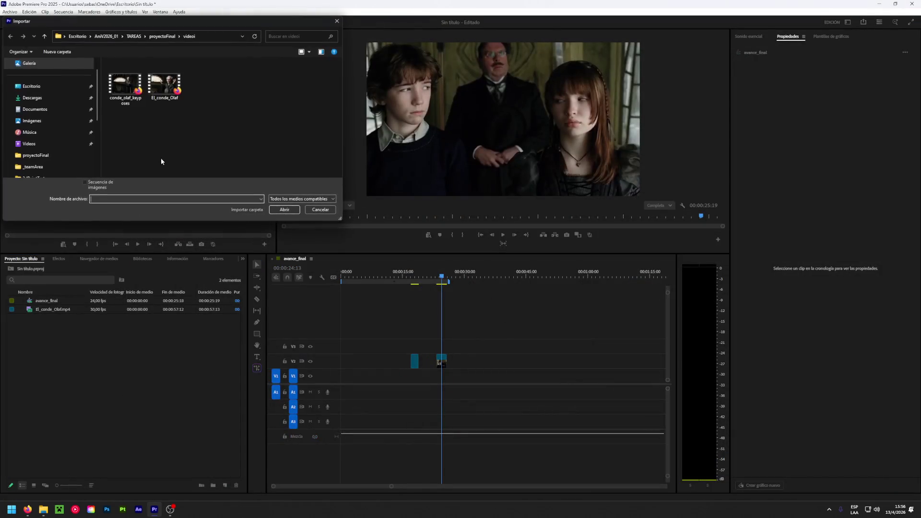
left_click(161, 37)
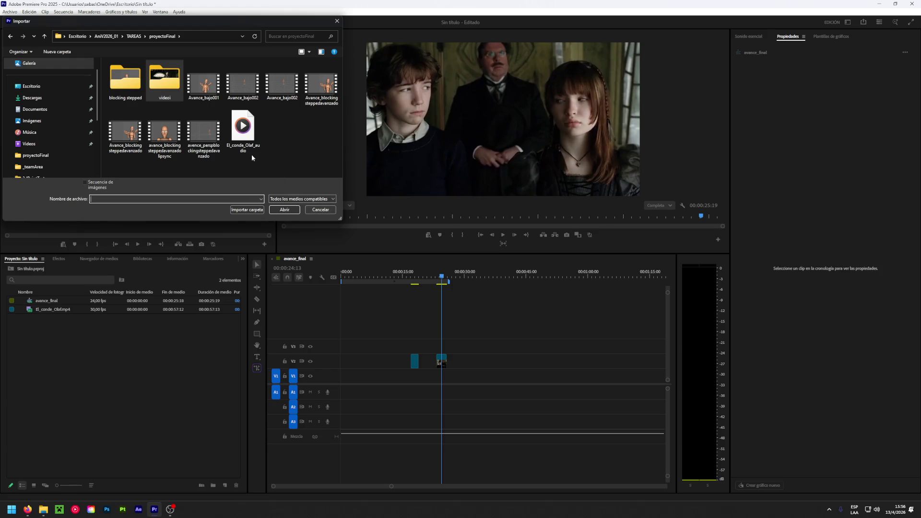
left_click(319, 210)
Preview an earlier blocking video from File Explorer, close it, and open the Start menu
mouse_move(43, 511)
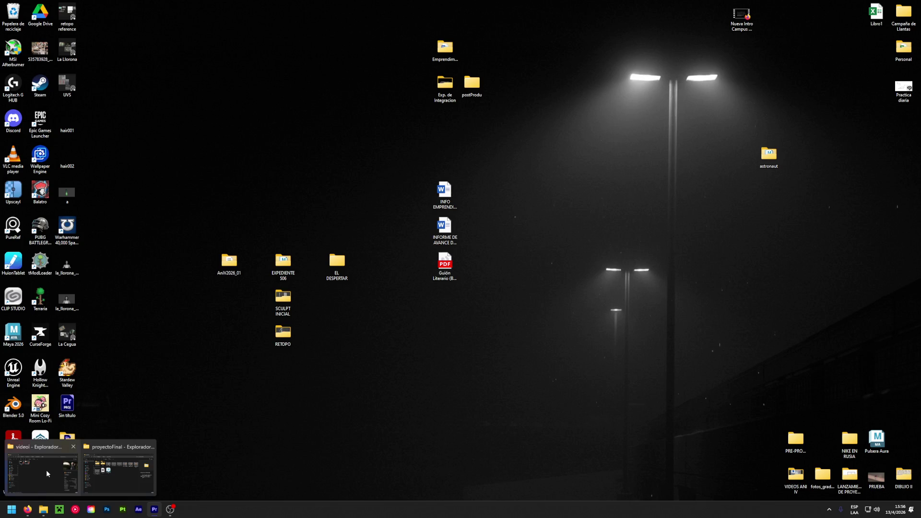
left_click(46, 470)
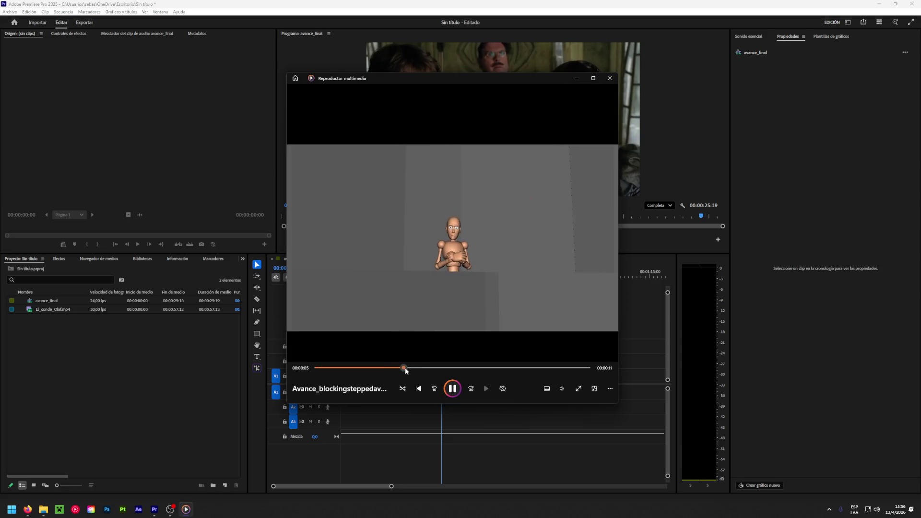
left_click(609, 78)
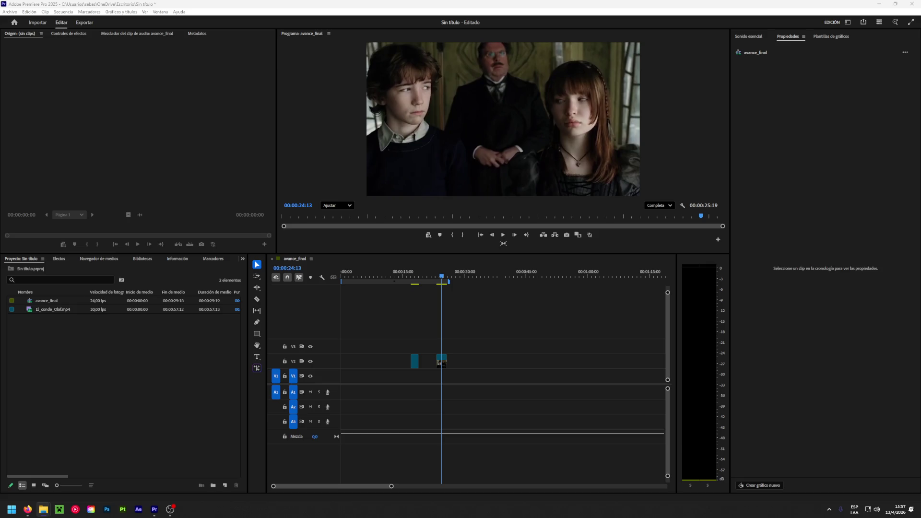
key("super")
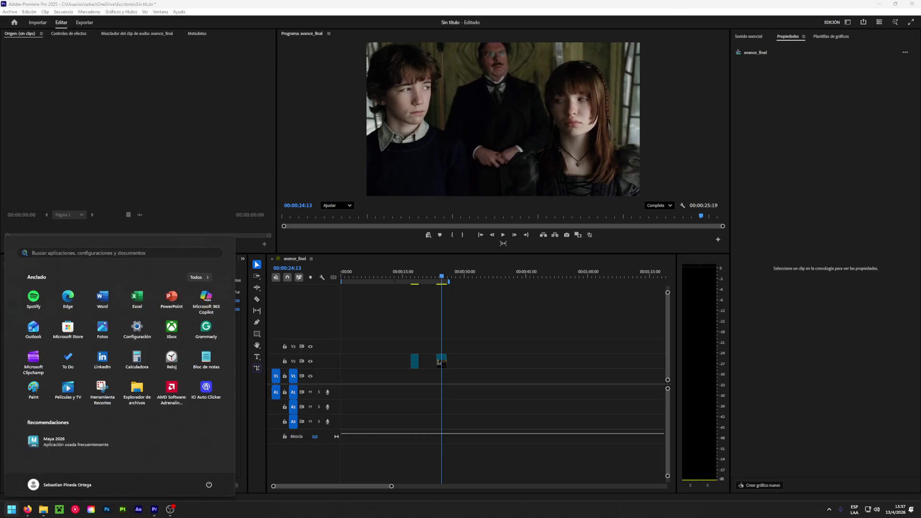
Reopen proyecto_final_Olaf.ma, allowing both Python warnings and dismissing the unsupported-nodes error
left_click(156, 179)
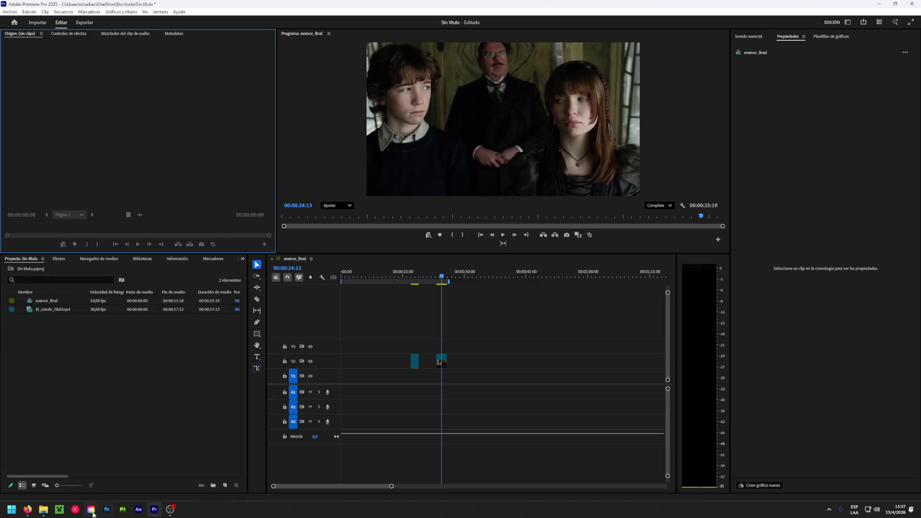
left_click(43, 509)
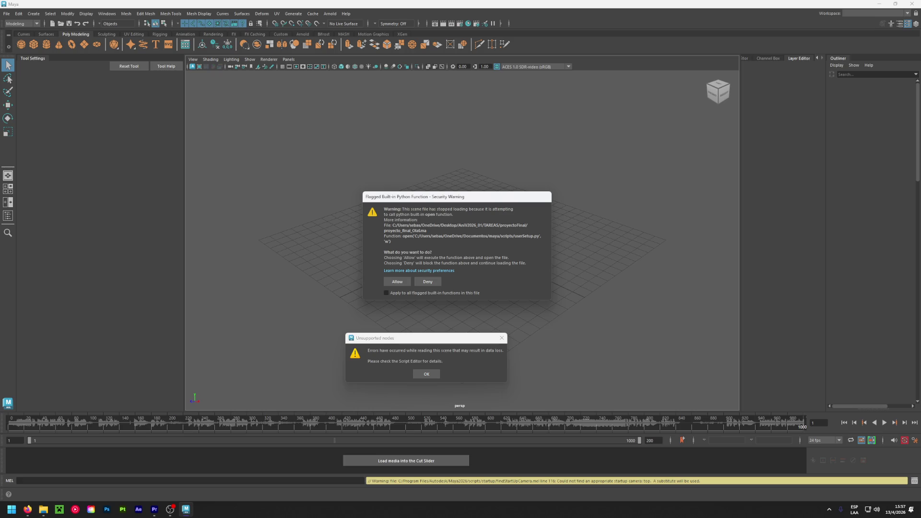
left_click(399, 284)
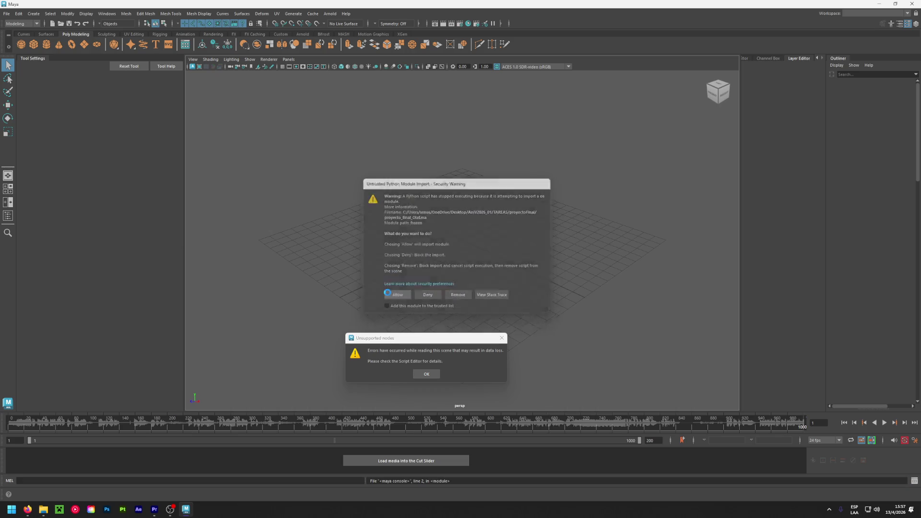
left_click(388, 294)
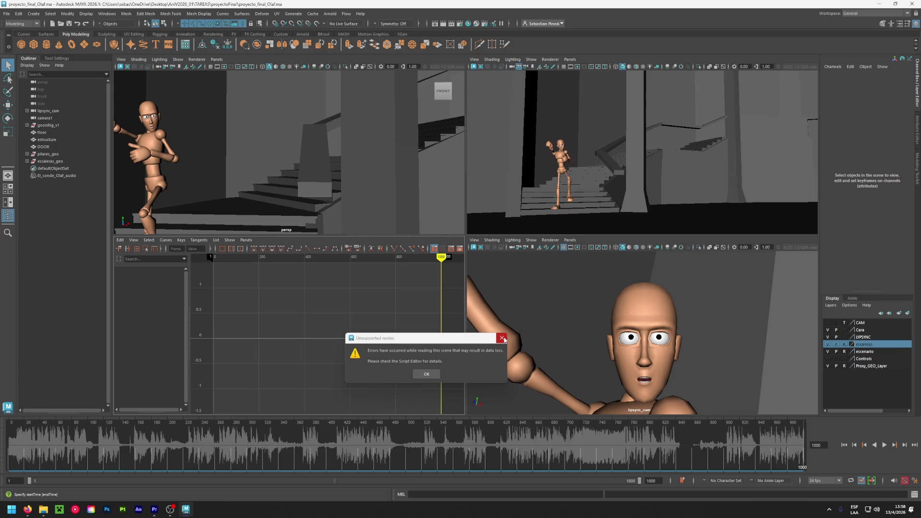
left_click(502, 338)
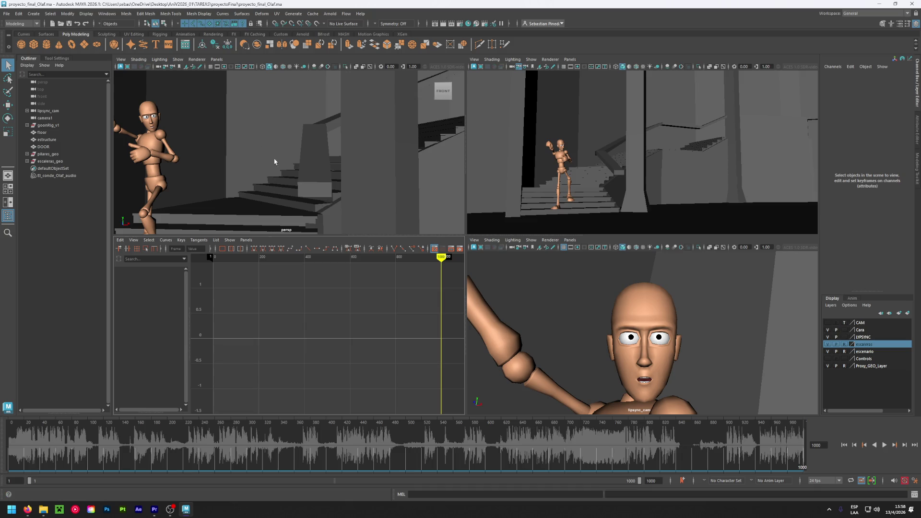
Play the maximized camera view and render a playblast saved as proyecto_final_Olaf.avi
key("space")
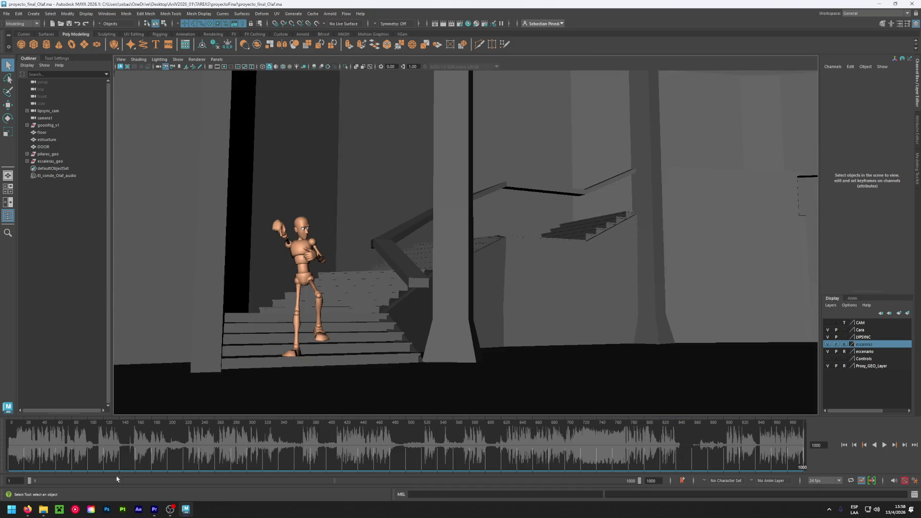
key("alt+v")
right_click(3, 441)
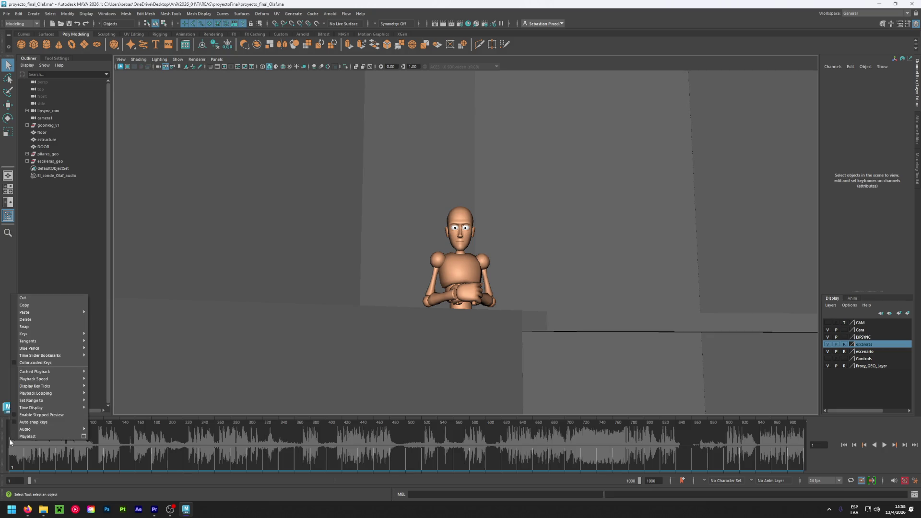
left_click(86, 438)
scroll(521, 197, "down", 2)
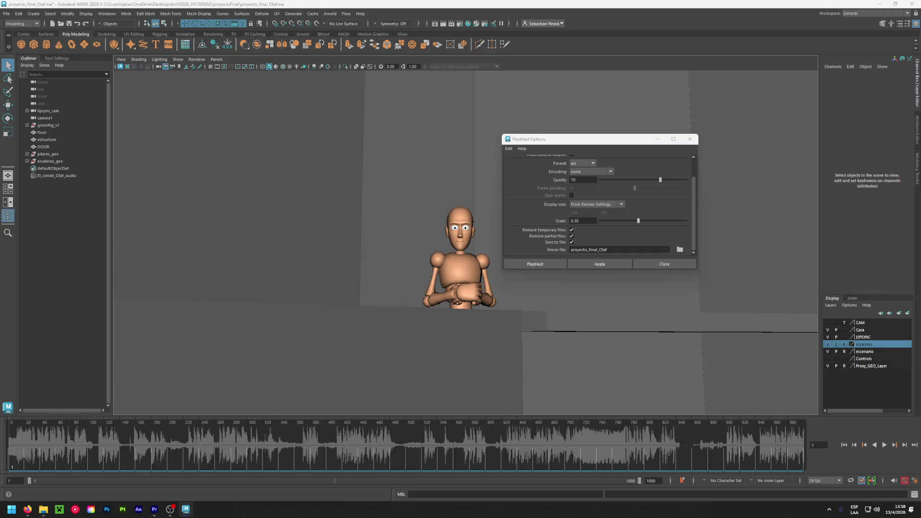
left_click(44, 509)
left_click(559, 265)
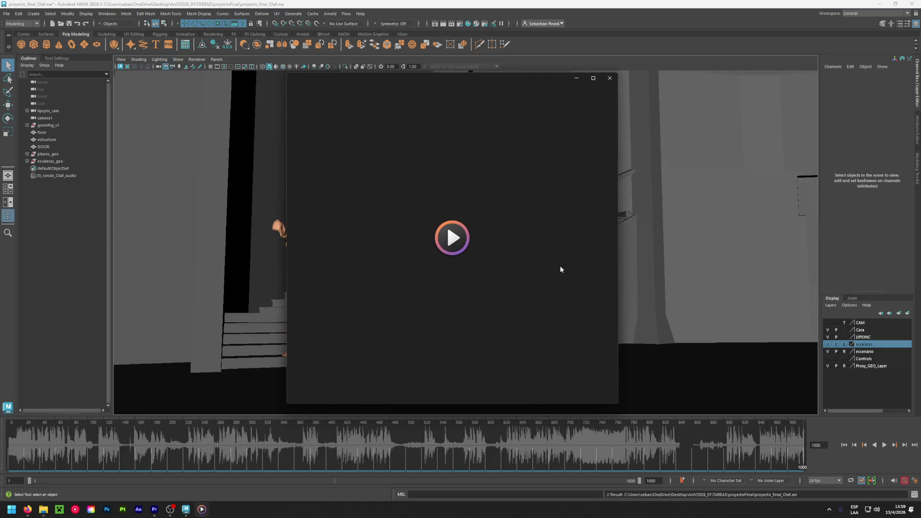
left_click(609, 78)
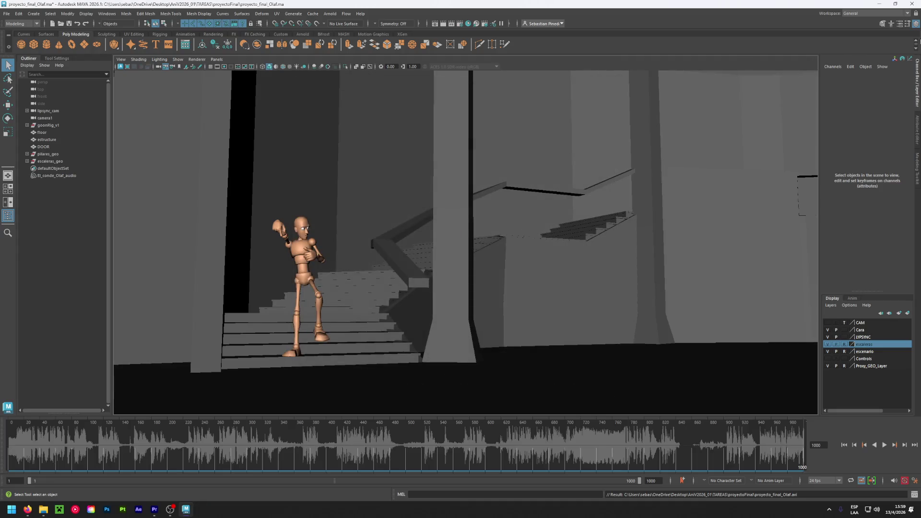
Restore the four-pane layout, save the scene and quit Maya
key("space")
key("ctrl+s")
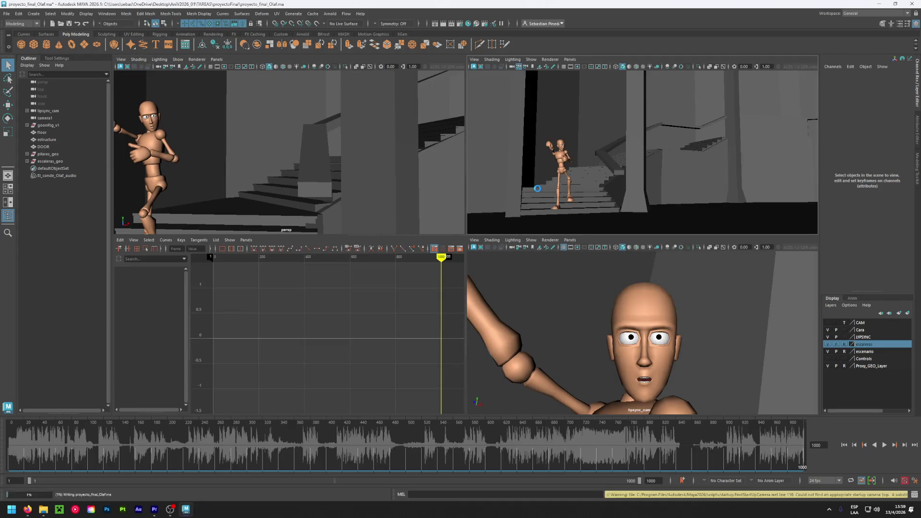
left_click(912, 4)
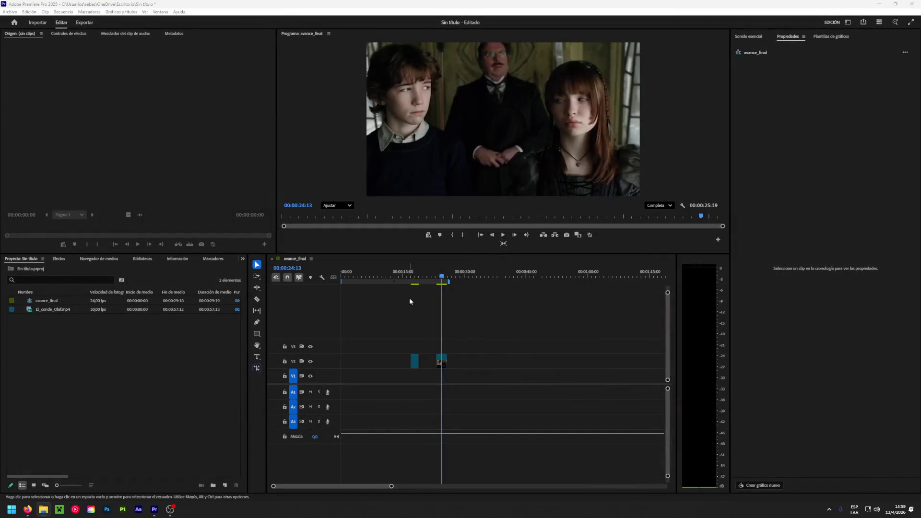
Import El_conde_Olaf_audio.wav and proyecto_final_Olaf.avi from the proyectoFinal folder
double_click(99, 346)
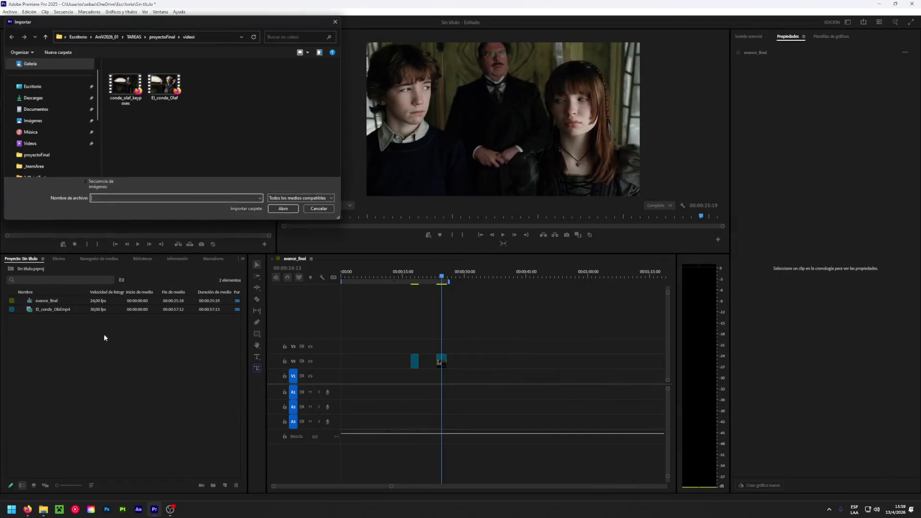
left_click(156, 37)
double_click(243, 129)
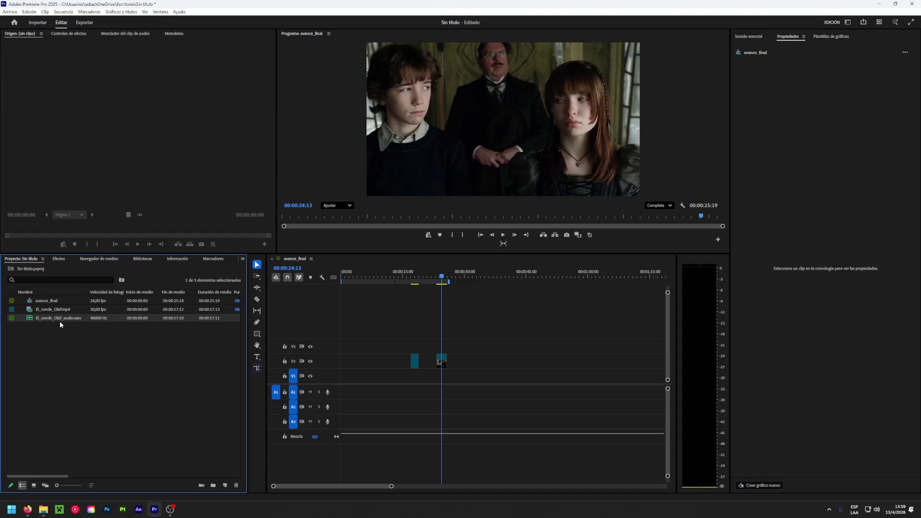
double_click(62, 346)
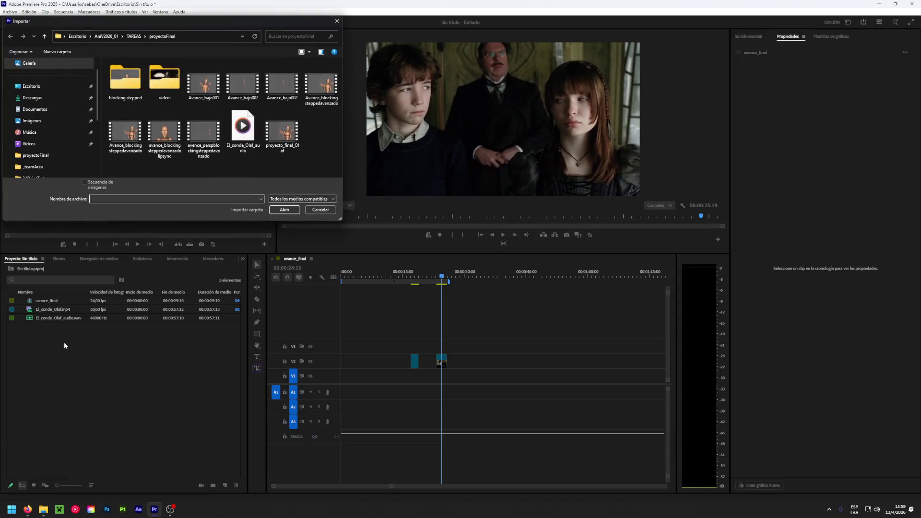
double_click(282, 131)
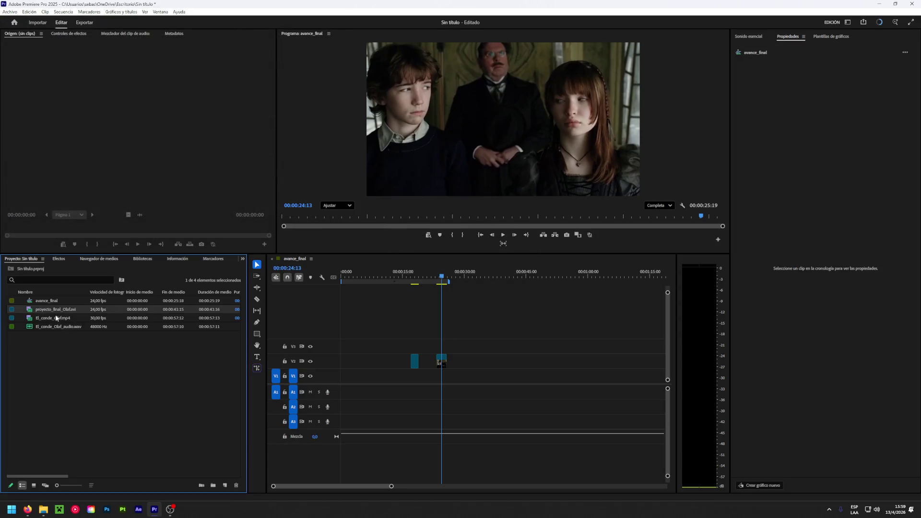
Place proyecto_final_Olaf.avi at 00:00 on V1 of avance_final, preview it and save
left_click_drag(58, 309, 338, 373)
mouse_move(443, 284)
left_mouse_down()
mouse_move(430, 281)
mouse_move(510, 286)
mouse_move(338, 297)
left_mouse_up()
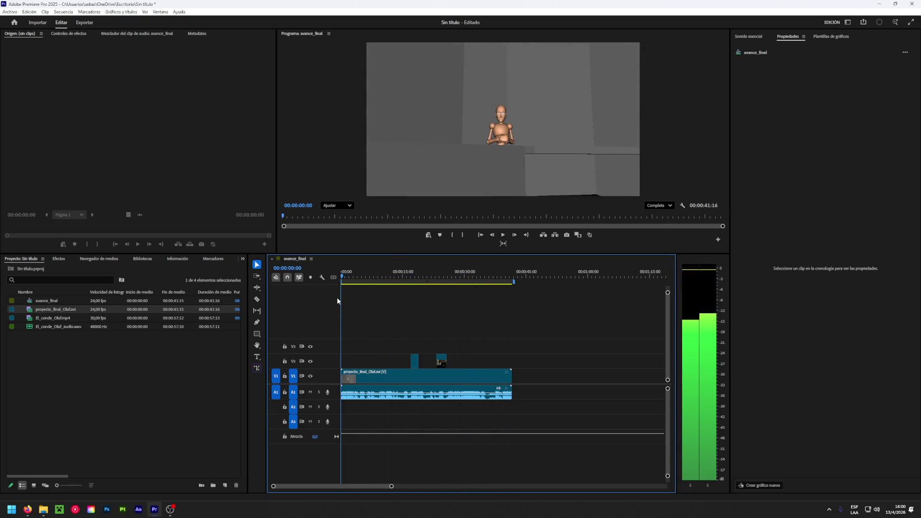
key("ctrl+s")
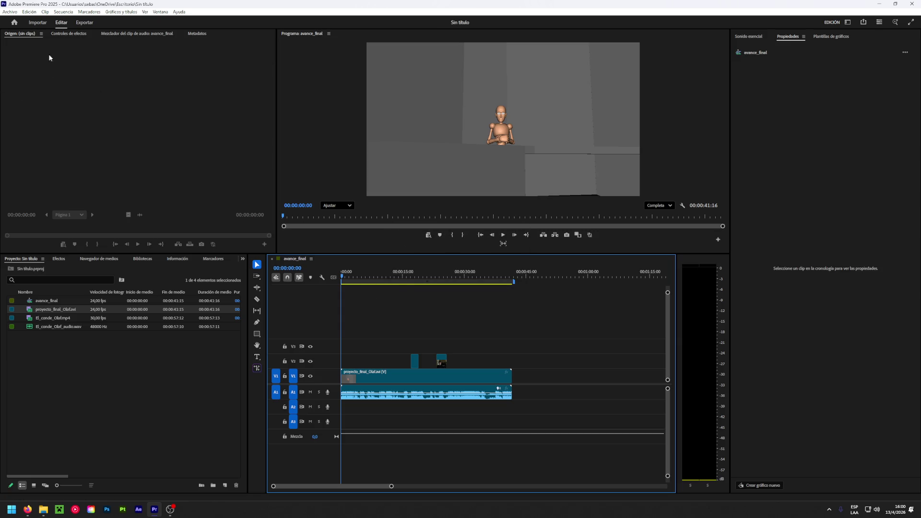
Send the avance_final sequence to Adobe Media Encoder through Archivo > Exportar
left_click(10, 12)
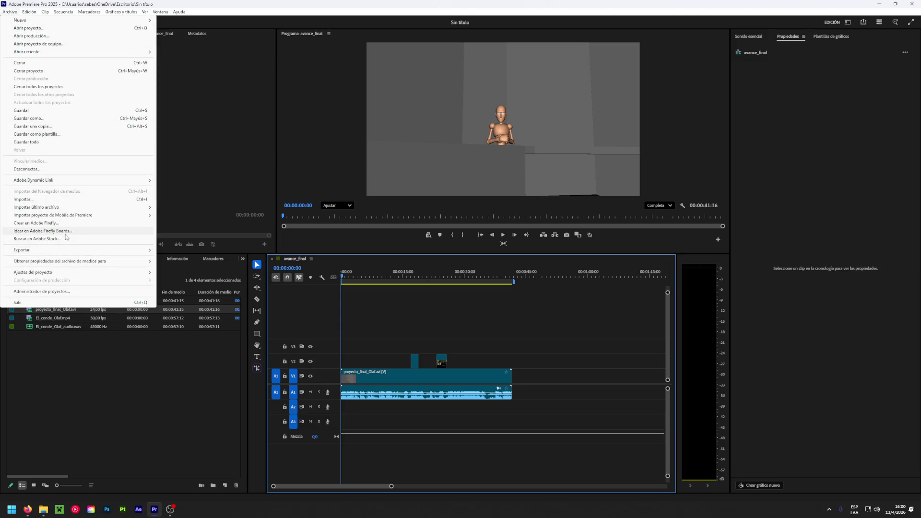
mouse_move(55, 250)
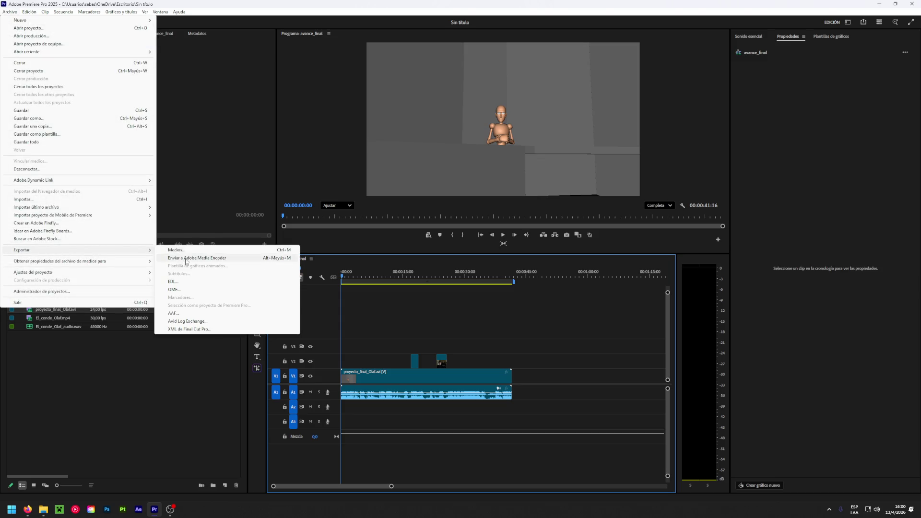
left_click(186, 259)
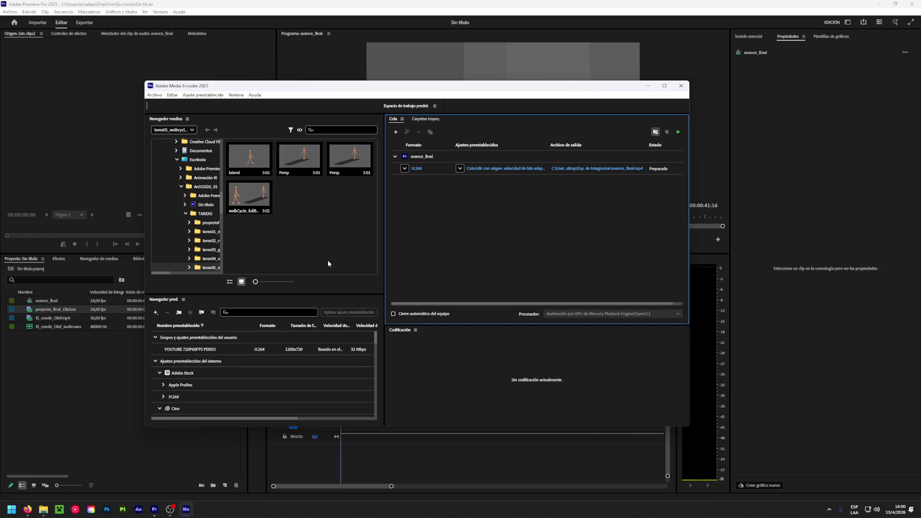
Change the export format to QuickTime
left_click(404, 169)
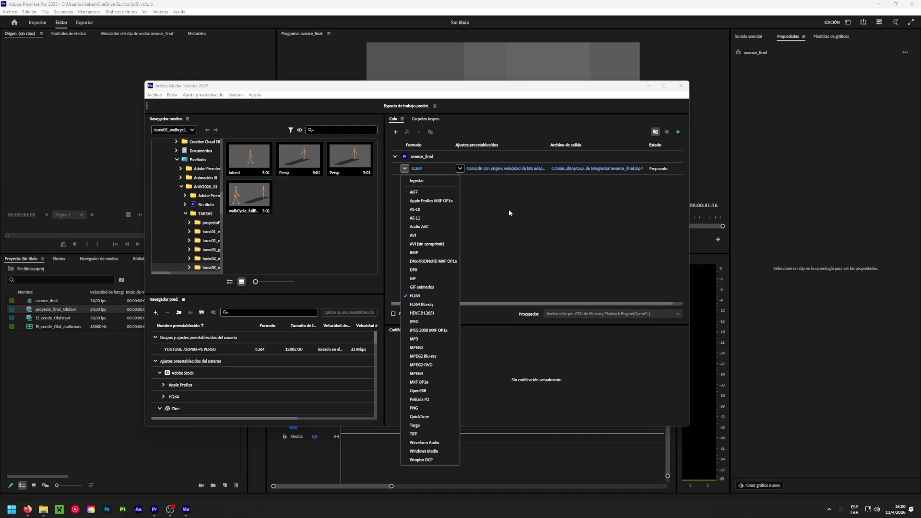
left_click(506, 214)
left_click(404, 168)
left_click(433, 416)
Save the output as avance_final in AniV2026_01\TAREAS\proyectoFinal and start the encoding queue
left_click(567, 168)
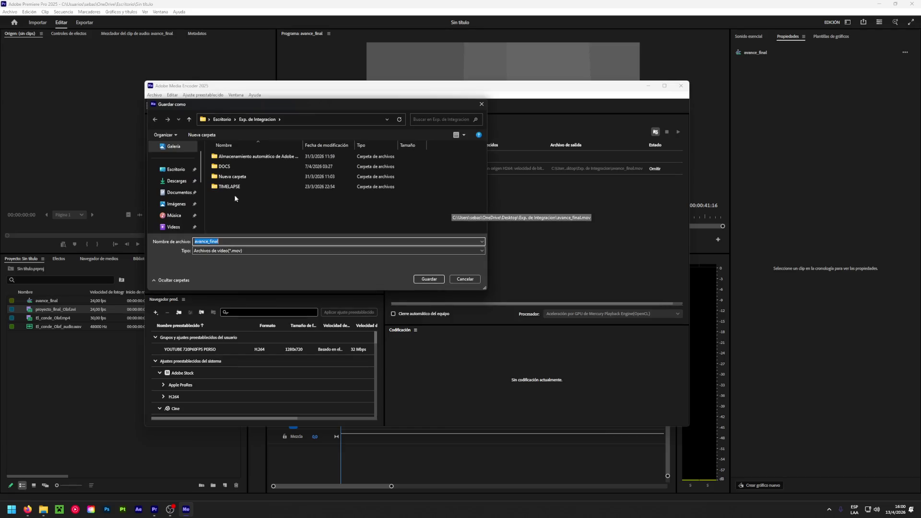
left_click(222, 119)
left_click(295, 167)
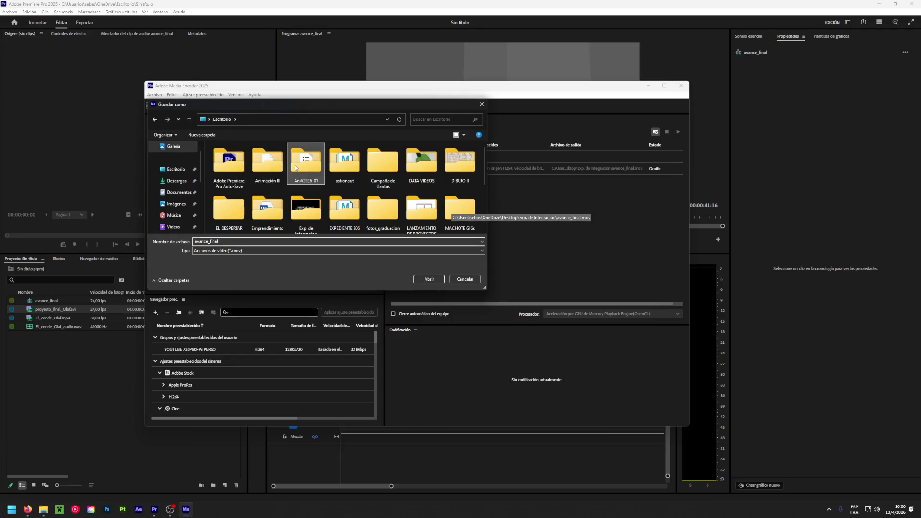
double_click(295, 167)
double_click(241, 167)
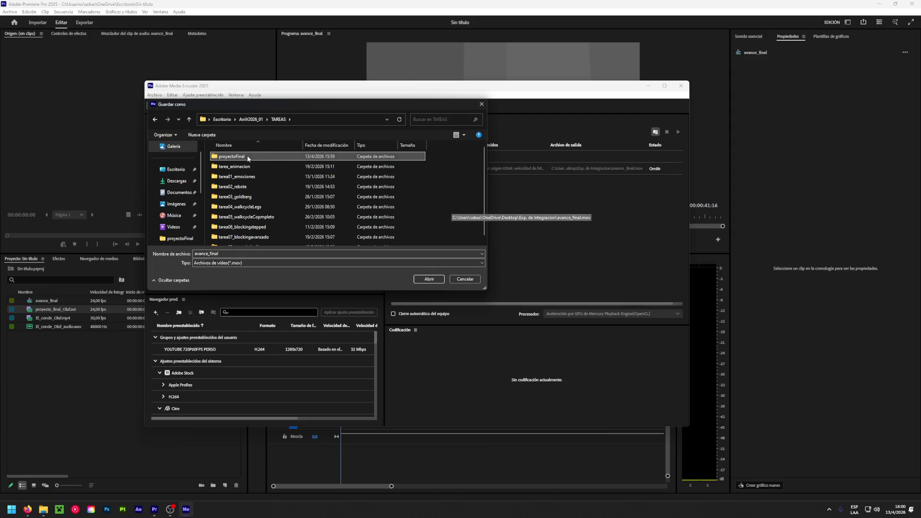
double_click(248, 159)
left_click(249, 240)
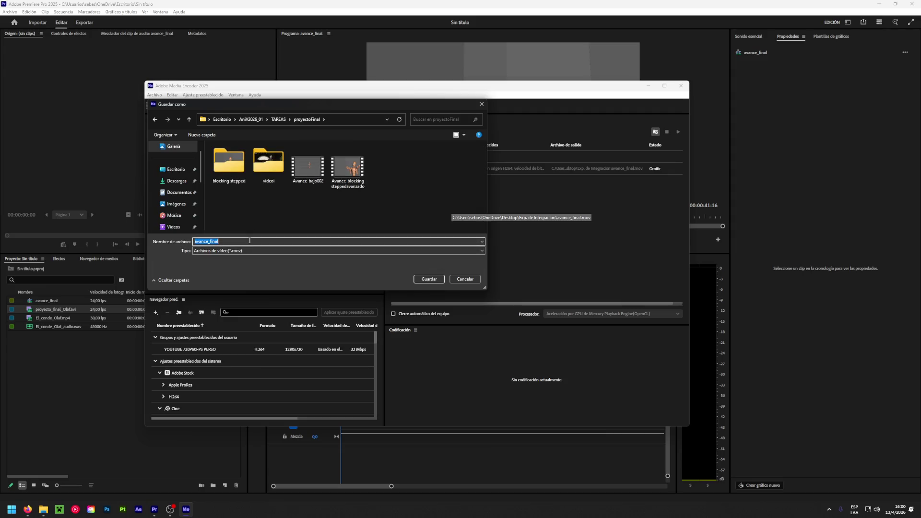
left_click(249, 241)
key("Return")
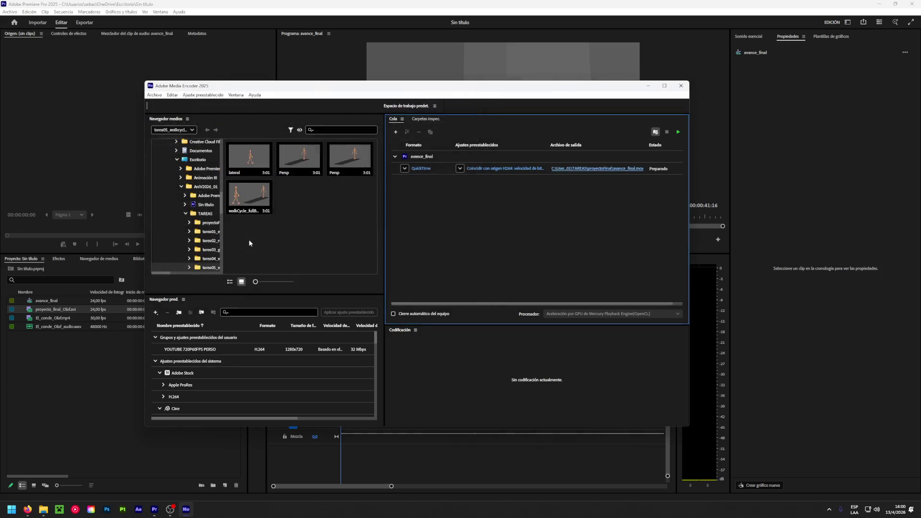
left_click(678, 132)
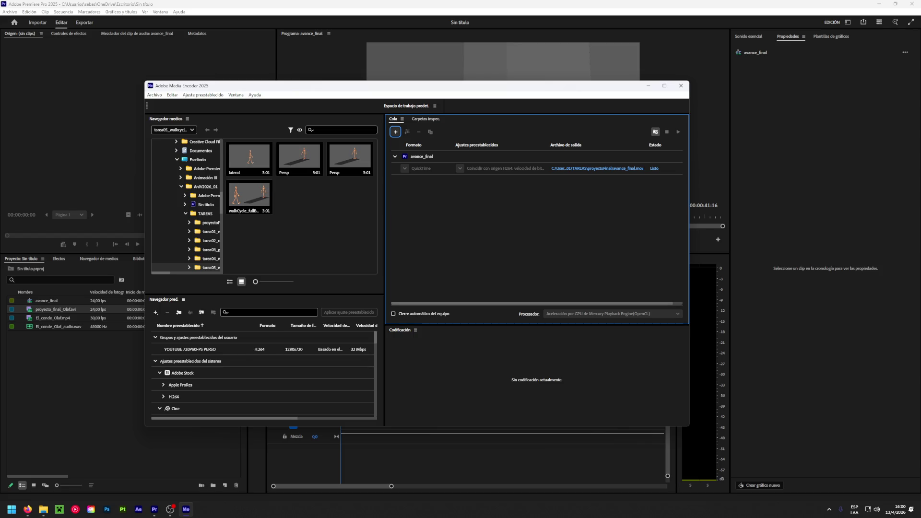
key("super+e")
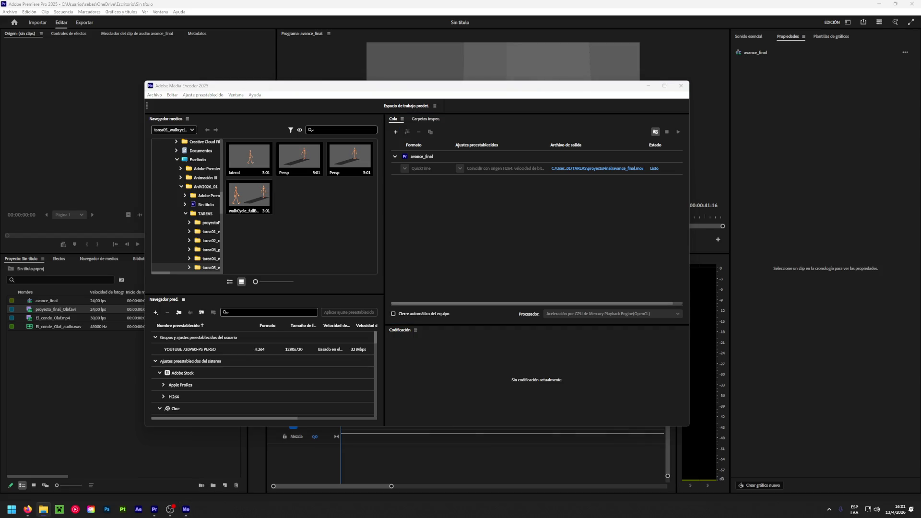